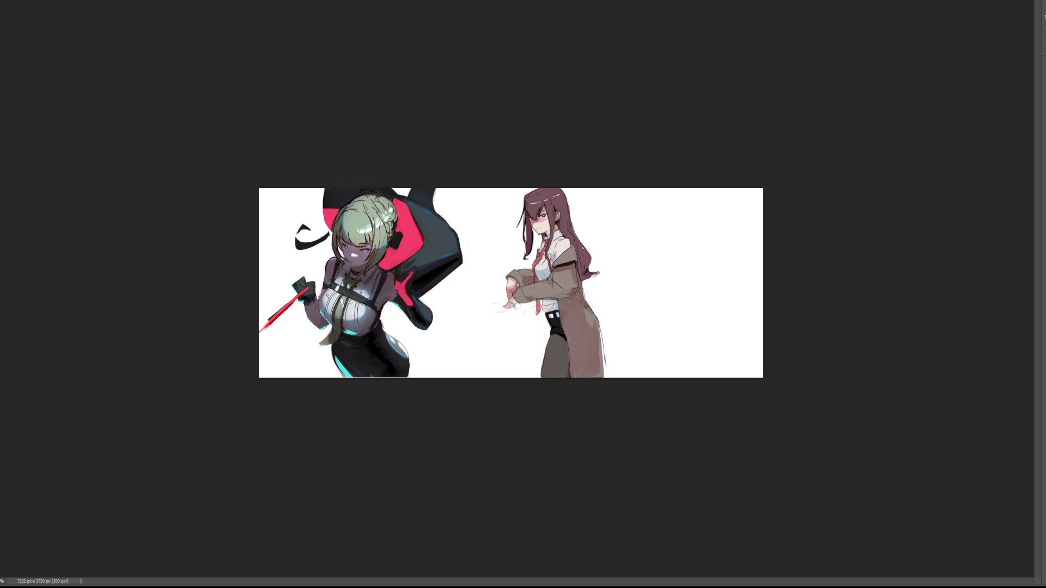
Paint fuller pink lower fingers and slim the brown-haired girl's leg outline with white
{"action": "key", "text": "ctrl+plus"}
{"action": "key", "text": "ctrl+plus"}
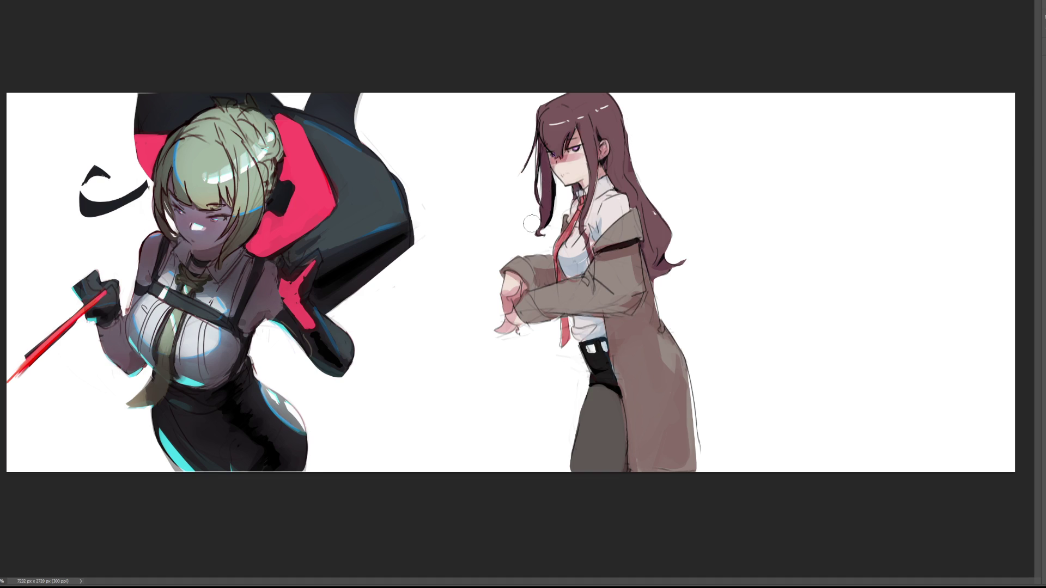
{"action": "key", "text": "bracketleft"}
{"action": "key", "text": "bracketleft"}
{"action": "key", "text": "bracketleft"}
{"action": "left_click_drag", "start_coordinate": [500, 325], "coordinate": [496, 327]}
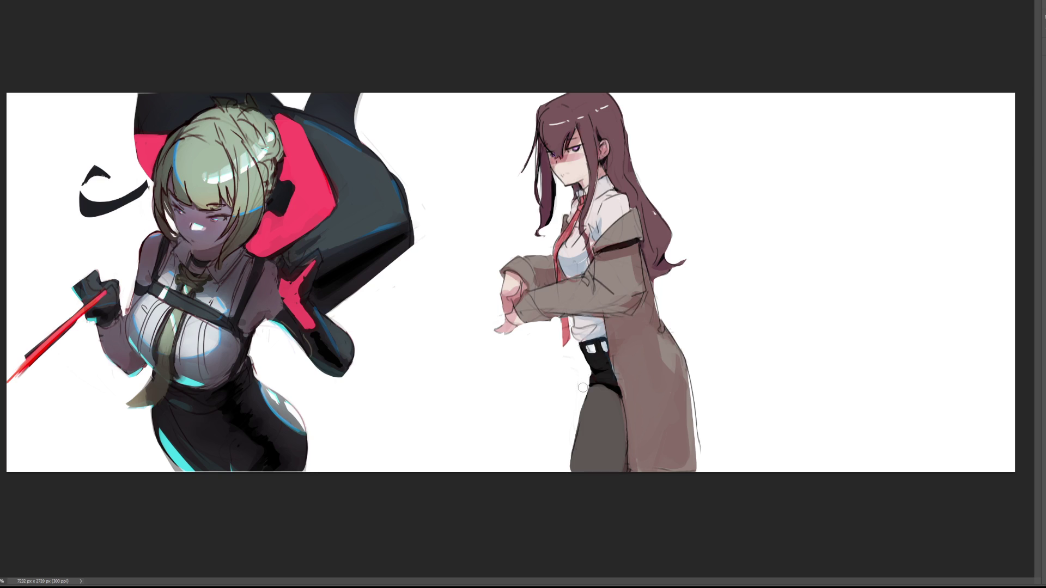
{"action": "left_click_drag", "start_coordinate": [574, 421], "coordinate": [569, 467]}
{"action": "mouse_move", "coordinate": [575, 407]}
{"action": "left_mouse_down"}
{"action": "mouse_move", "coordinate": [574, 487]}
{"action": "mouse_move", "coordinate": [573, 450]}
{"action": "mouse_move", "coordinate": [572, 474]}
{"action": "left_mouse_up"}
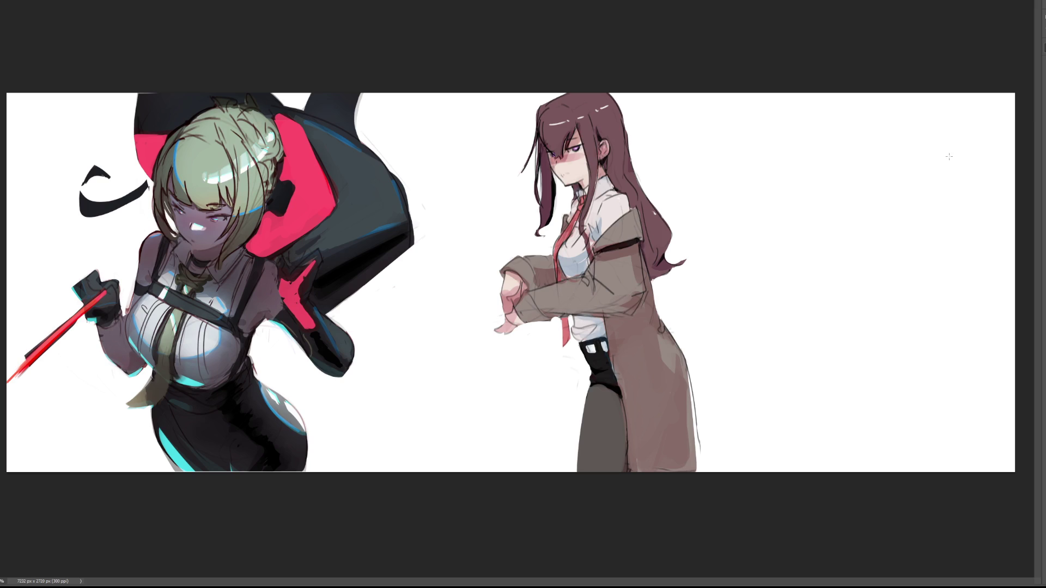
Fit the whole banner in the window and switch to the Move tool
{"action": "key", "text": "v"}
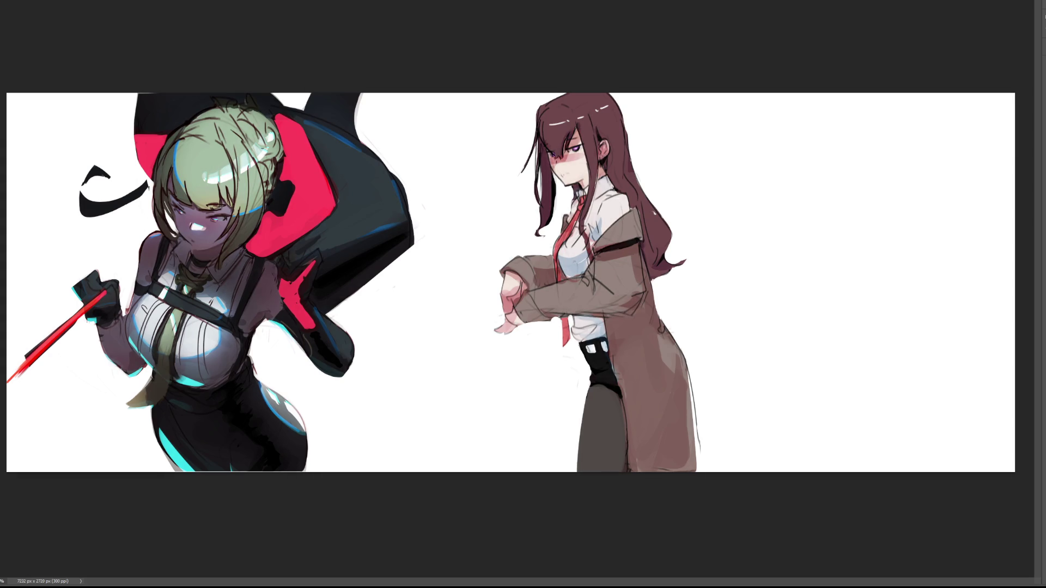
{"action": "key", "text": "ctrl+minus"}
{"action": "key", "text": "ctrl+minus"}
{"action": "key", "text": "ctrl+minus"}
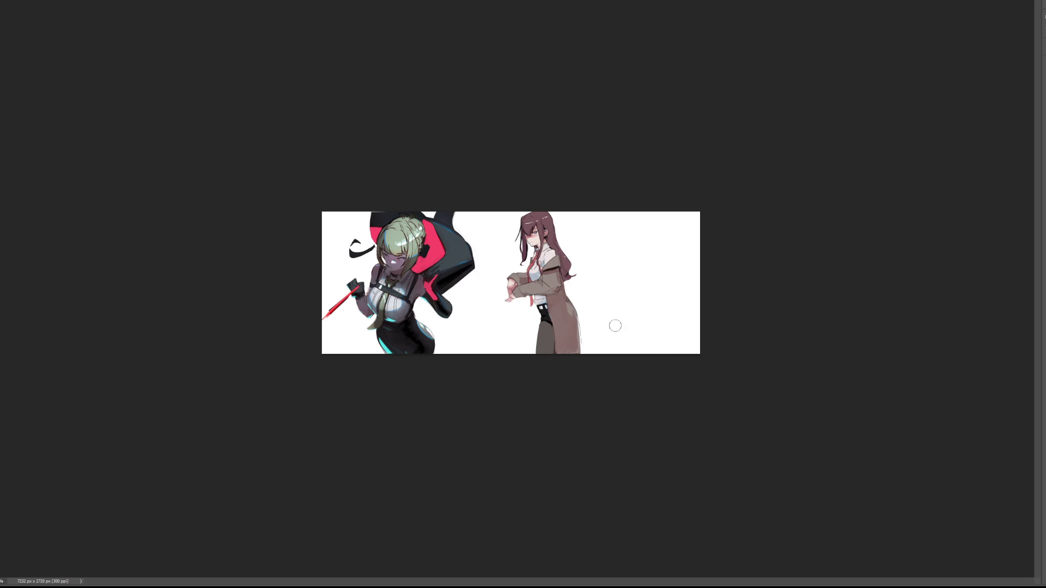
{"action": "key", "text": "bracketright"}
{"action": "key", "text": "bracketright"}
{"action": "key", "text": "bracketright"}
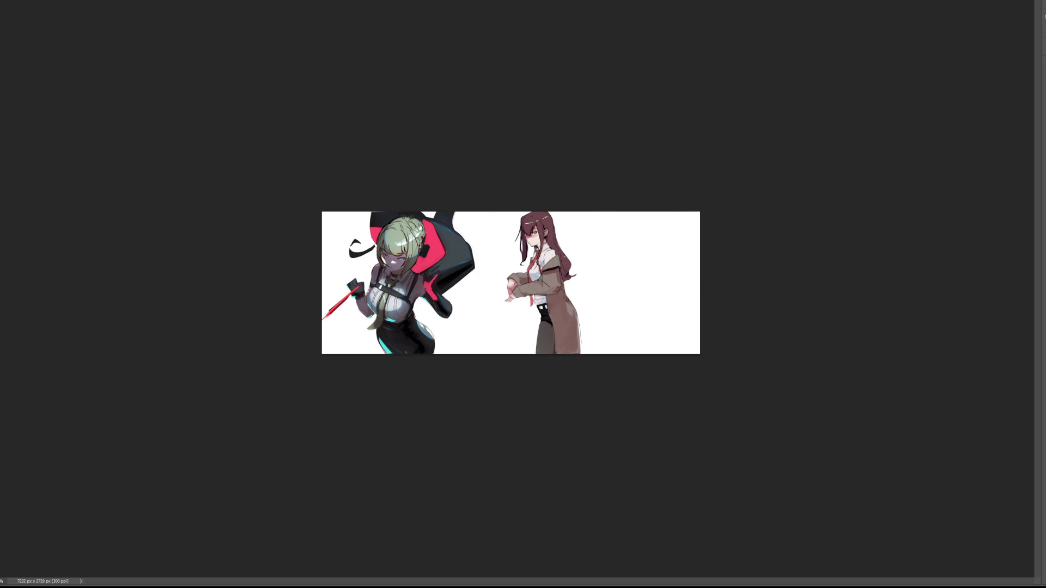
{"action": "key", "text": "ctrl+0"}
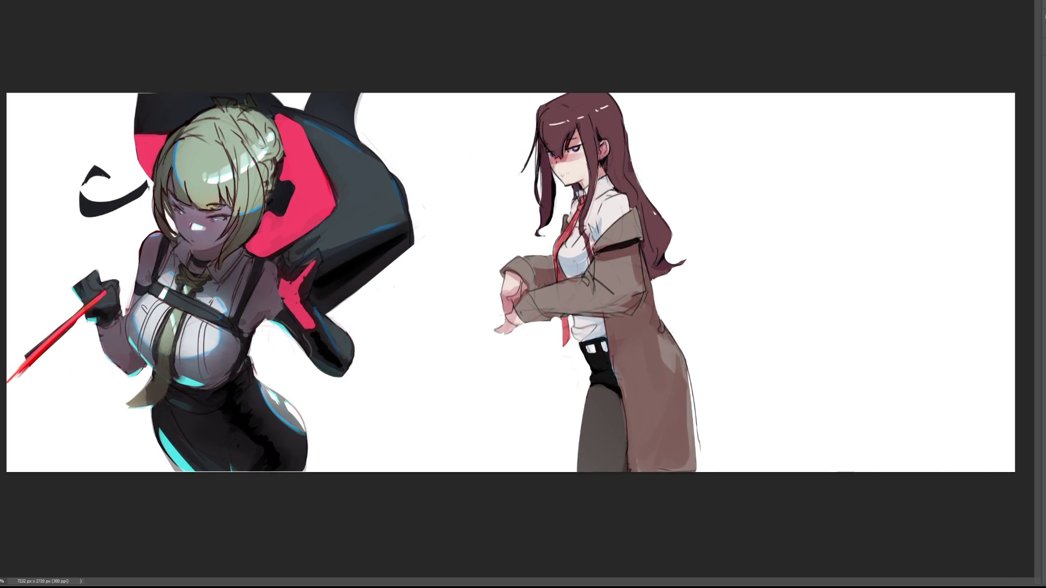
{"action": "key", "text": "v"}
{"action": "key", "text": "b"}
{"action": "key", "text": "ctrl+t"}
Drag the brown-haired girl to the banner's far right edge, nudge her into alignment and commit
{"action": "left_click_drag", "start_coordinate": [676, 249], "coordinate": [969, 246]}
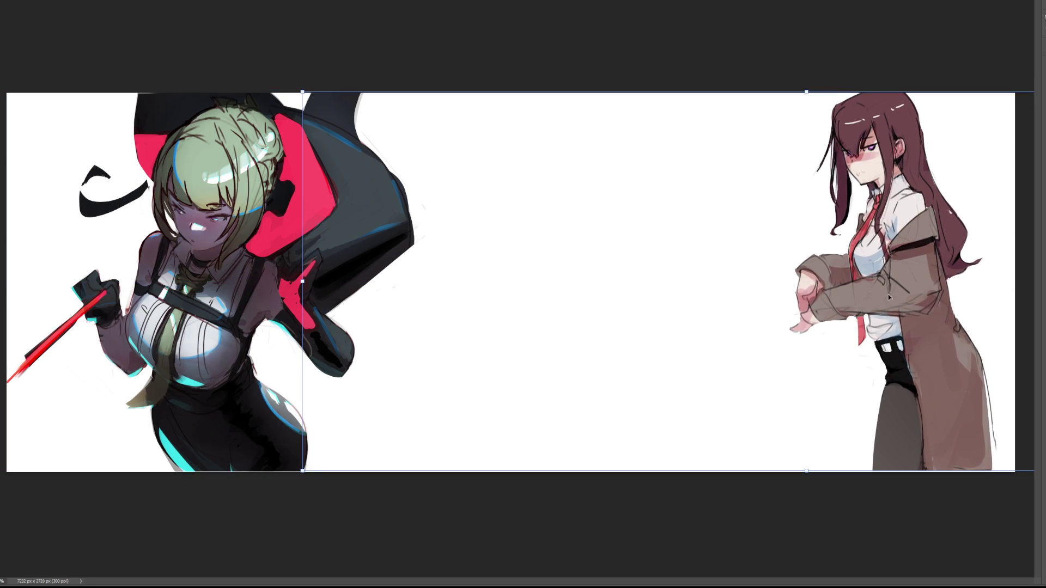
{"action": "left_click_drag", "start_coordinate": [938, 279], "coordinate": [939, 283]}
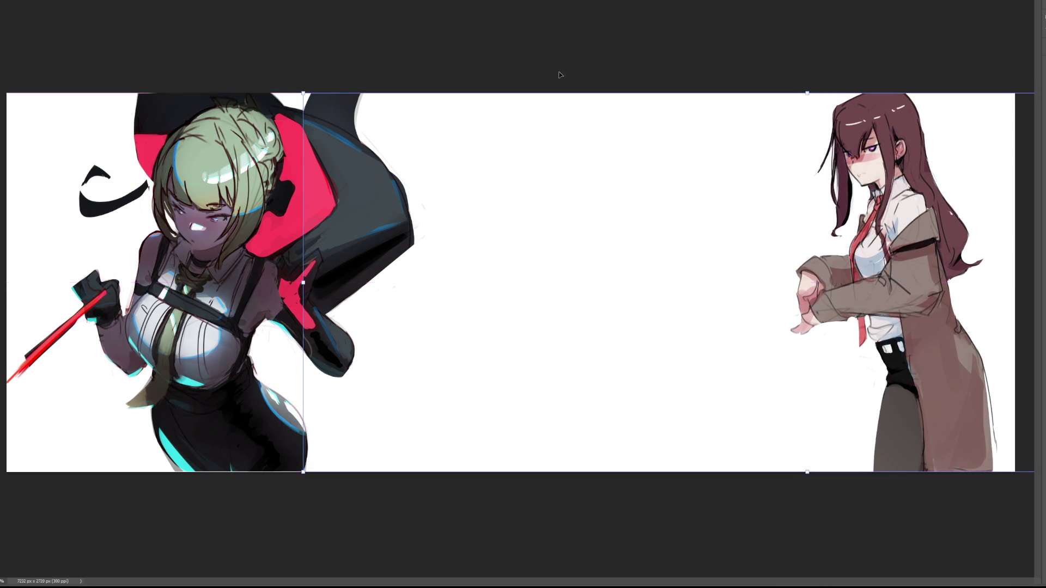
{"action": "key", "text": "b"}
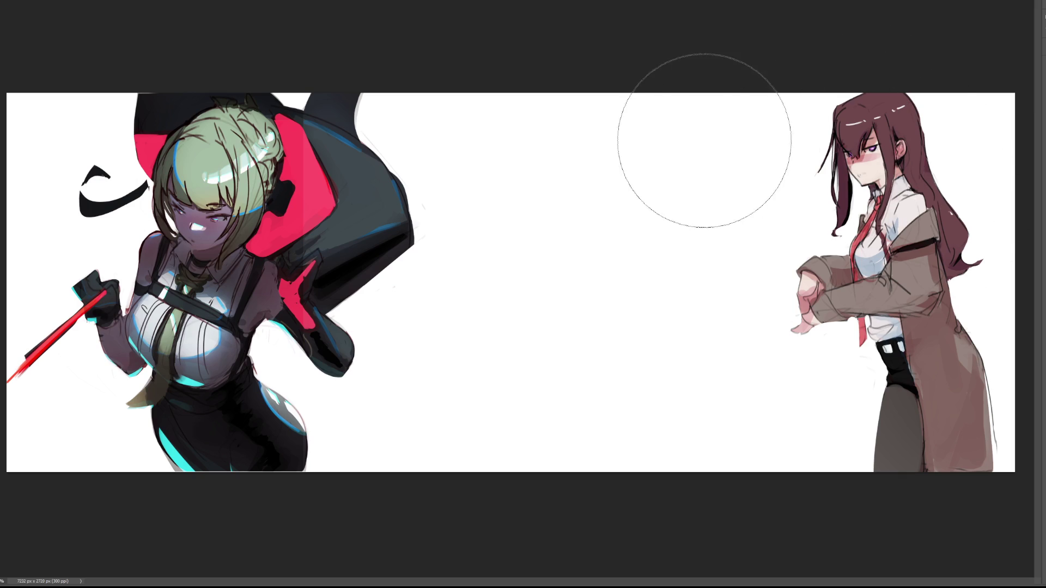
Shade the right girl's face, hair, coat, legs, cuff and hand in darker browns
{"action": "left_click_drag", "start_coordinate": [687, 137], "coordinate": [686, 137]}
{"action": "key", "text": "bracketleft"}
{"action": "key", "text": "bracketleft"}
{"action": "key", "text": "bracketleft"}
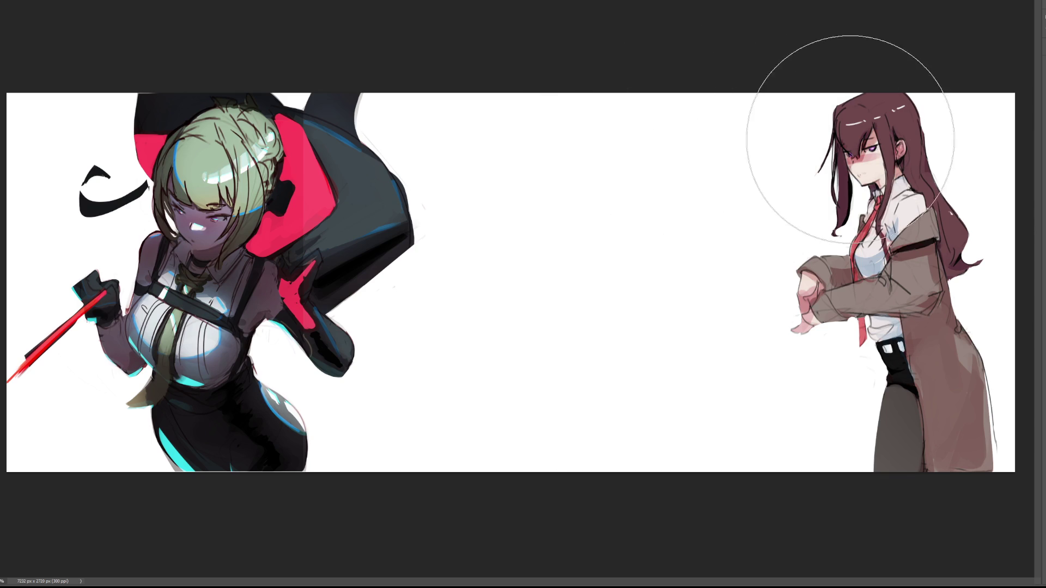
{"action": "mouse_move", "coordinate": [865, 129]}
{"action": "left_mouse_down"}
{"action": "mouse_move", "coordinate": [877, 158]}
{"action": "mouse_move", "coordinate": [883, 123]}
{"action": "mouse_move", "coordinate": [929, 231]}
{"action": "mouse_move", "coordinate": [911, 232]}
{"action": "mouse_move", "coordinate": [899, 251]}
{"action": "mouse_move", "coordinate": [894, 235]}
{"action": "mouse_move", "coordinate": [905, 293]}
{"action": "mouse_move", "coordinate": [938, 297]}
{"action": "left_mouse_up"}
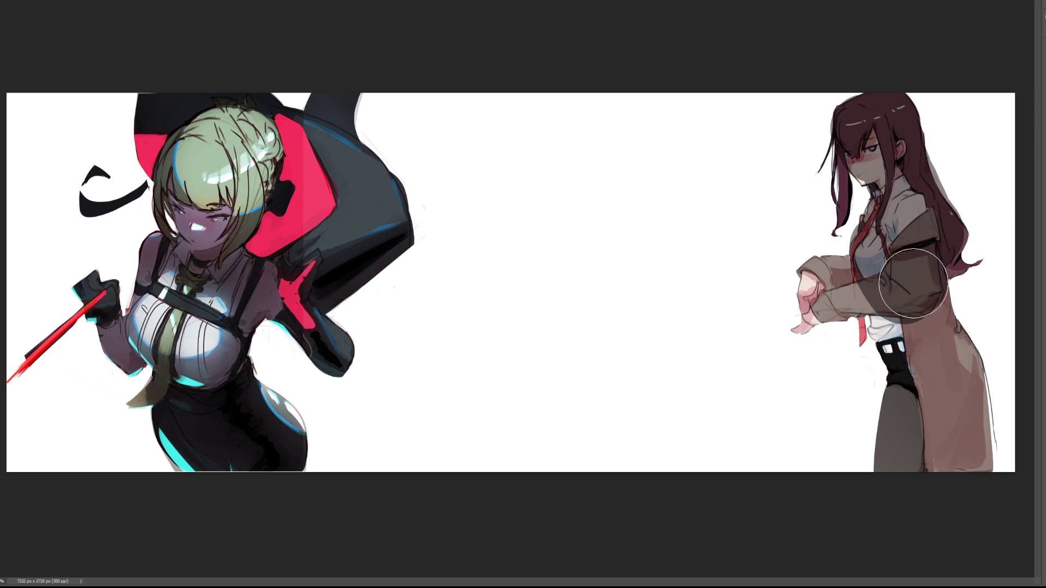
{"action": "mouse_move", "coordinate": [868, 251]}
{"action": "left_mouse_down"}
{"action": "mouse_move", "coordinate": [927, 402]}
{"action": "mouse_move", "coordinate": [923, 292]}
{"action": "mouse_move", "coordinate": [958, 439]}
{"action": "mouse_move", "coordinate": [915, 385]}
{"action": "mouse_move", "coordinate": [906, 474]}
{"action": "left_mouse_up"}
{"action": "key", "text": "bracketleft"}
{"action": "key", "text": "bracketleft"}
{"action": "key", "text": "bracketleft"}
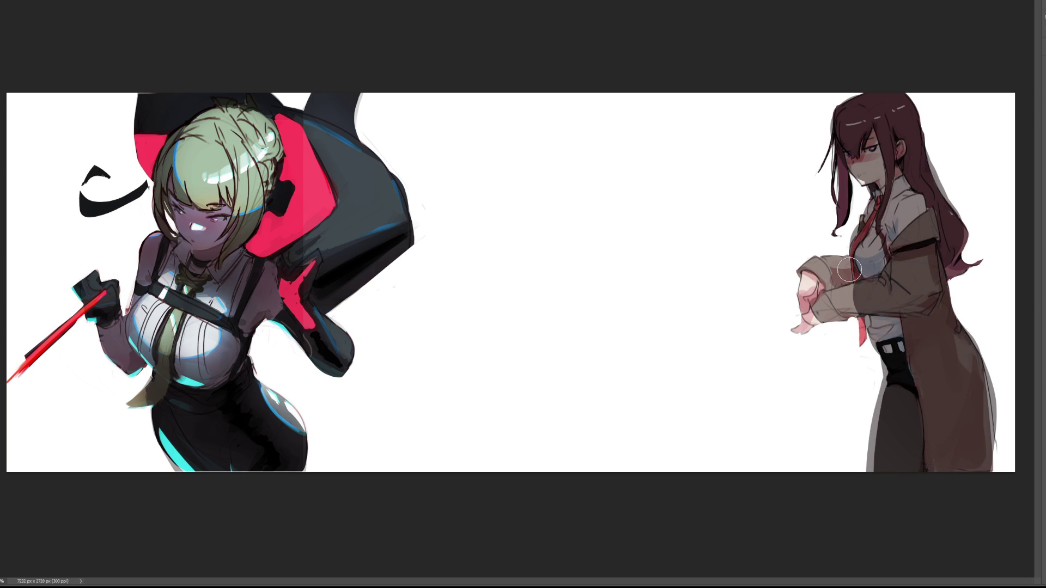
{"action": "mouse_move", "coordinate": [828, 267]}
{"action": "left_mouse_down"}
{"action": "mouse_move", "coordinate": [807, 276]}
{"action": "mouse_move", "coordinate": [803, 324]}
{"action": "mouse_move", "coordinate": [841, 299]}
{"action": "mouse_move", "coordinate": [825, 308]}
{"action": "mouse_move", "coordinate": [858, 307]}
{"action": "mouse_move", "coordinate": [834, 280]}
{"action": "mouse_move", "coordinate": [872, 308]}
{"action": "mouse_move", "coordinate": [864, 314]}
{"action": "left_mouse_up"}
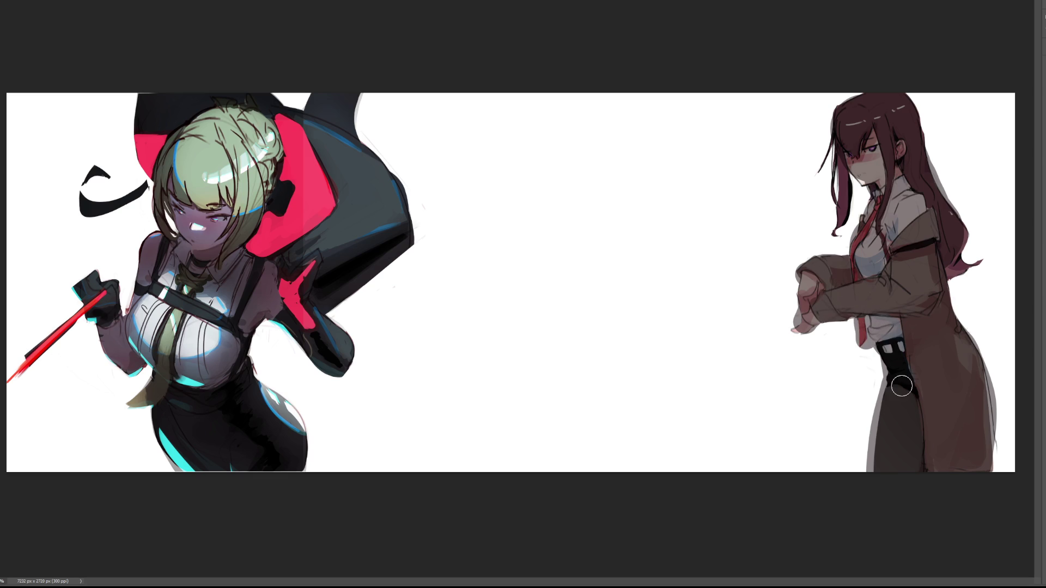
{"action": "left_click_drag", "start_coordinate": [844, 146], "coordinate": [842, 228]}
{"action": "mouse_move", "coordinate": [953, 234]}
{"action": "left_mouse_down"}
{"action": "mouse_move", "coordinate": [953, 273]}
{"action": "mouse_move", "coordinate": [986, 263]}
{"action": "mouse_move", "coordinate": [960, 259]}
{"action": "left_mouse_up"}
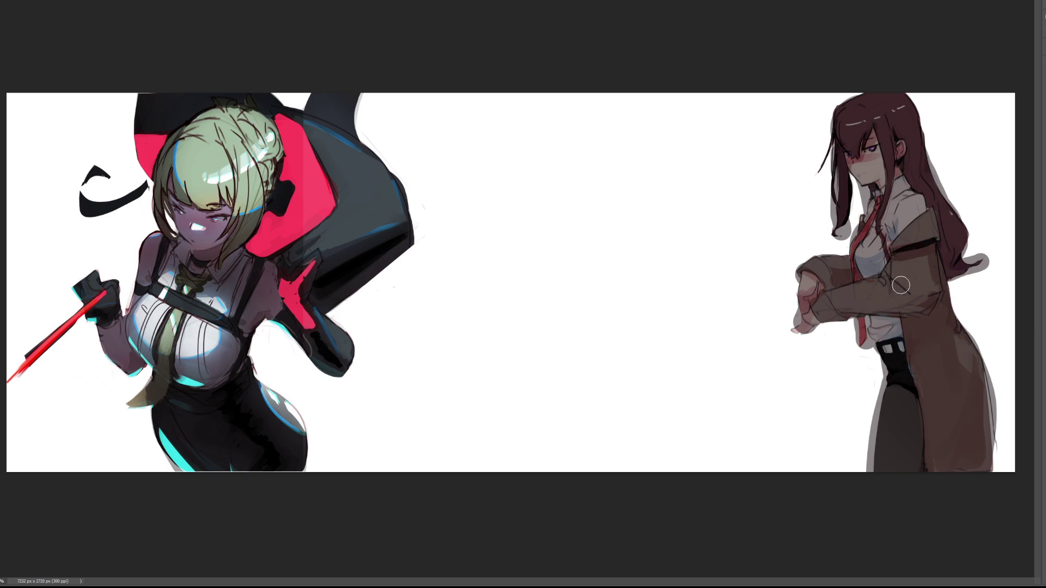
Smooth and lighten her sleeve and hand, then darken the coat sleeve slightly
{"action": "key", "text": "bracketright"}
{"action": "key", "text": "bracketright"}
{"action": "key", "text": "bracketright"}
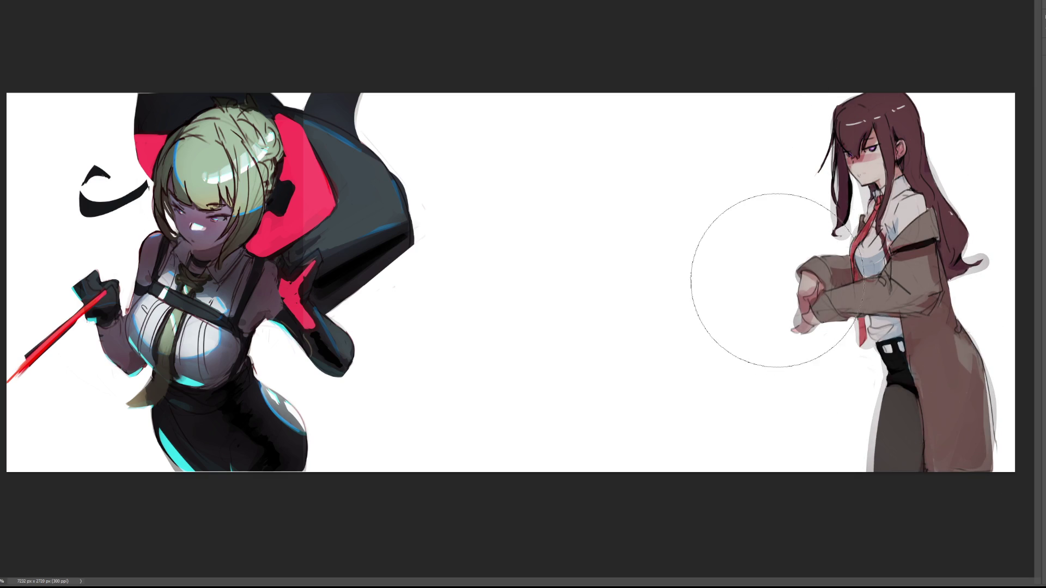
{"action": "key", "text": "bracketright"}
{"action": "key", "text": "bracketleft"}
{"action": "key", "text": "bracketleft"}
{"action": "key", "text": "bracketleft"}
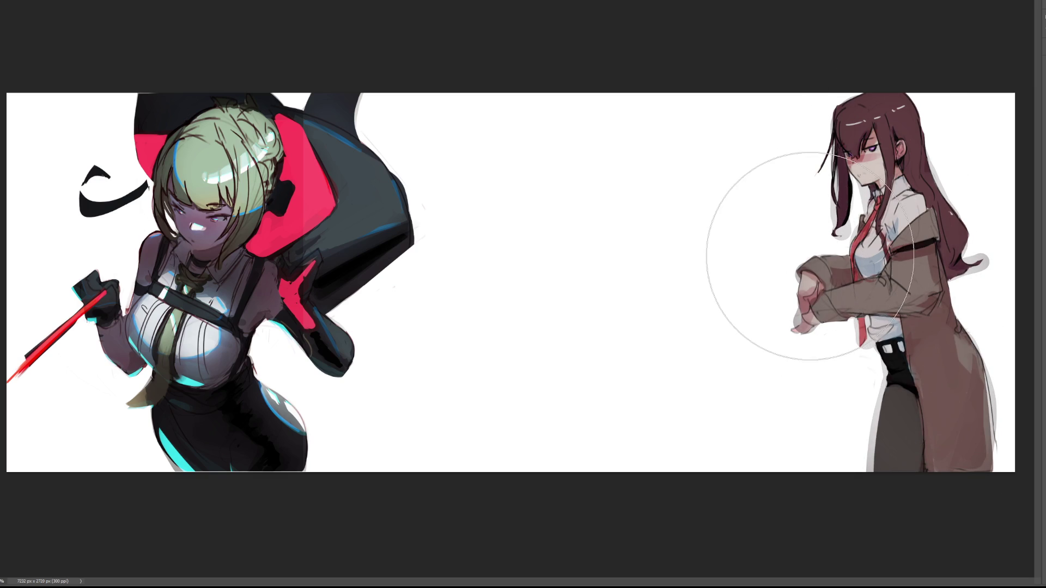
{"action": "mouse_move", "coordinate": [839, 270]}
{"action": "left_mouse_down"}
{"action": "mouse_move", "coordinate": [799, 267]}
{"action": "mouse_move", "coordinate": [838, 273]}
{"action": "mouse_move", "coordinate": [801, 289]}
{"action": "mouse_move", "coordinate": [780, 339]}
{"action": "left_mouse_up"}
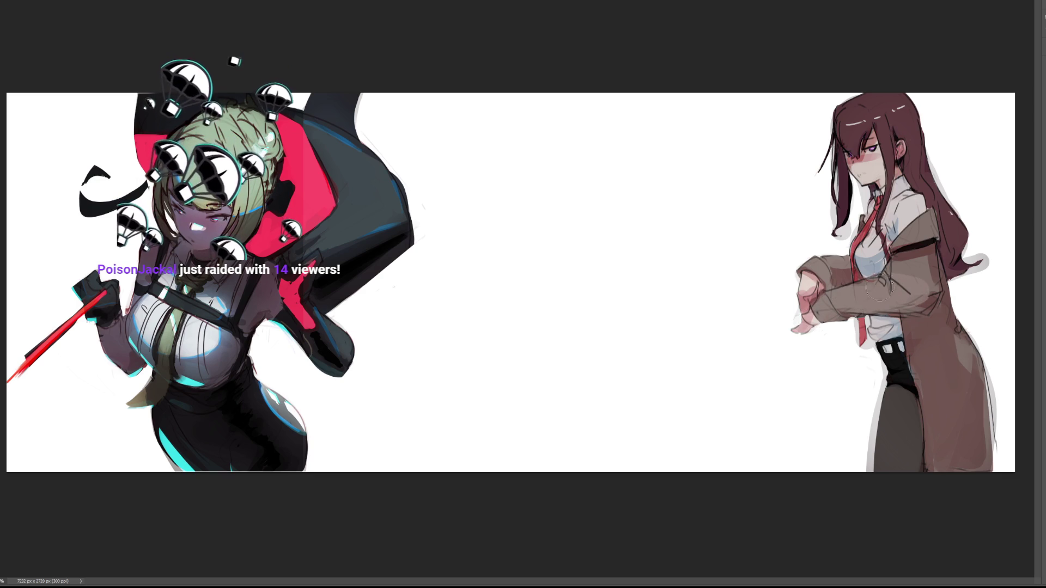
{"action": "left_click_drag", "start_coordinate": [915, 293], "coordinate": [875, 291]}
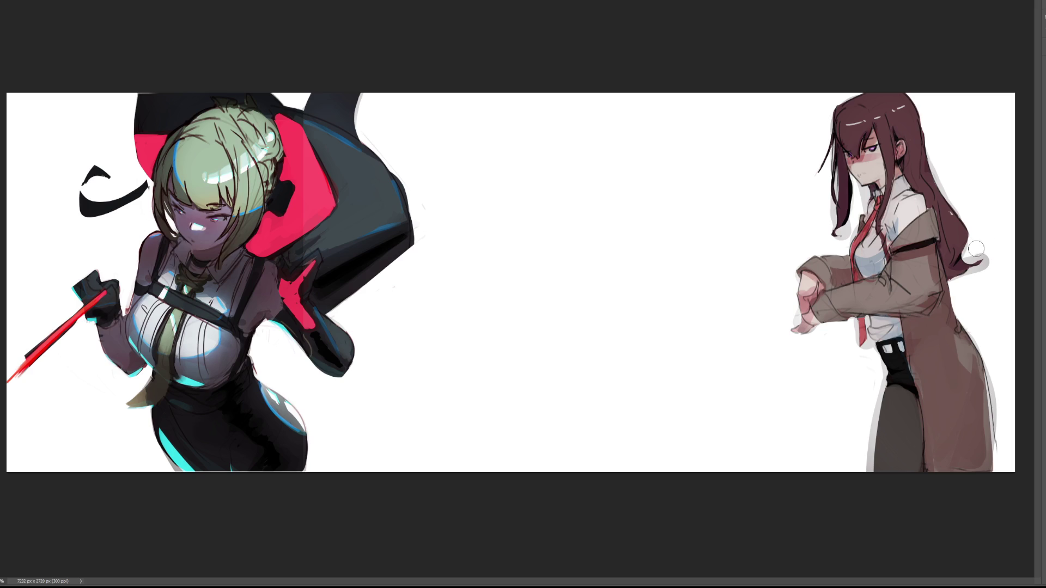
Reshape the hair tip and face strand, then remove the grey fringe along both coat edges
{"action": "mouse_move", "coordinate": [968, 251]}
{"action": "left_mouse_down"}
{"action": "mouse_move", "coordinate": [985, 252]}
{"action": "mouse_move", "coordinate": [973, 275]}
{"action": "left_mouse_up"}
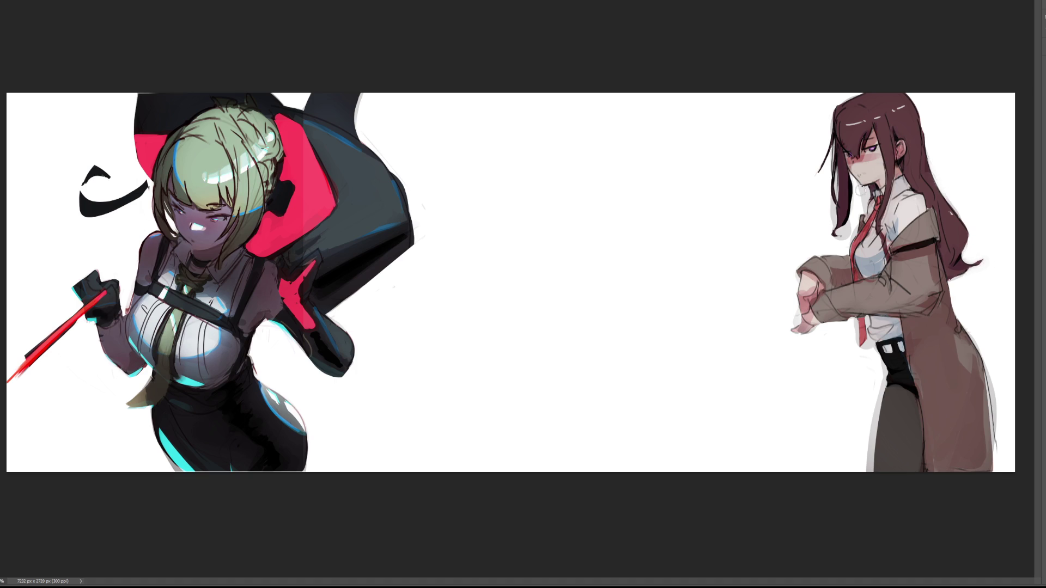
{"action": "mouse_move", "coordinate": [858, 198]}
{"action": "left_mouse_down"}
{"action": "mouse_move", "coordinate": [831, 207]}
{"action": "mouse_move", "coordinate": [844, 239]}
{"action": "mouse_move", "coordinate": [843, 226]}
{"action": "left_mouse_up"}
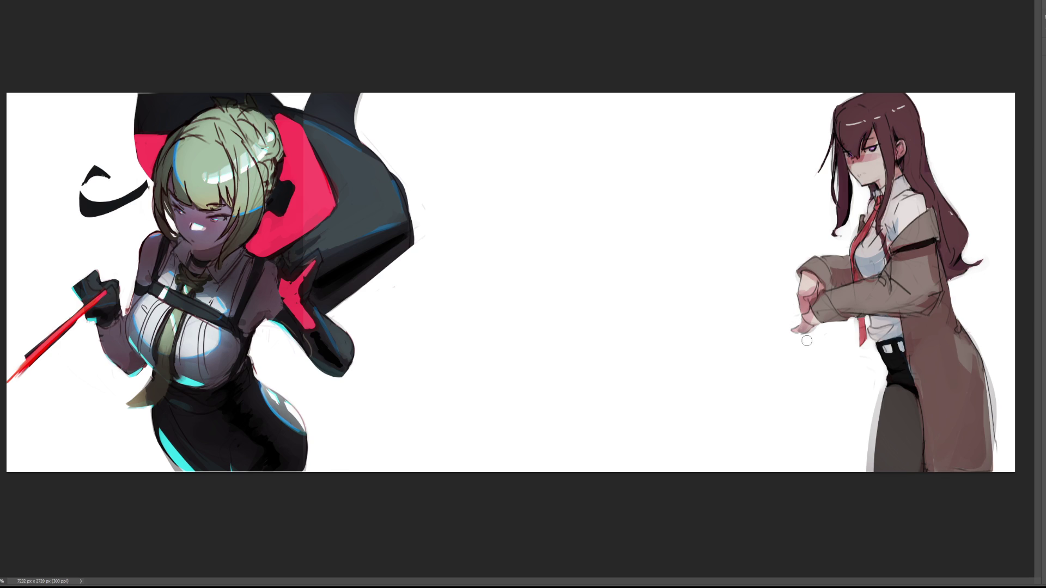
{"action": "left_click_drag", "start_coordinate": [877, 385], "coordinate": [869, 472]}
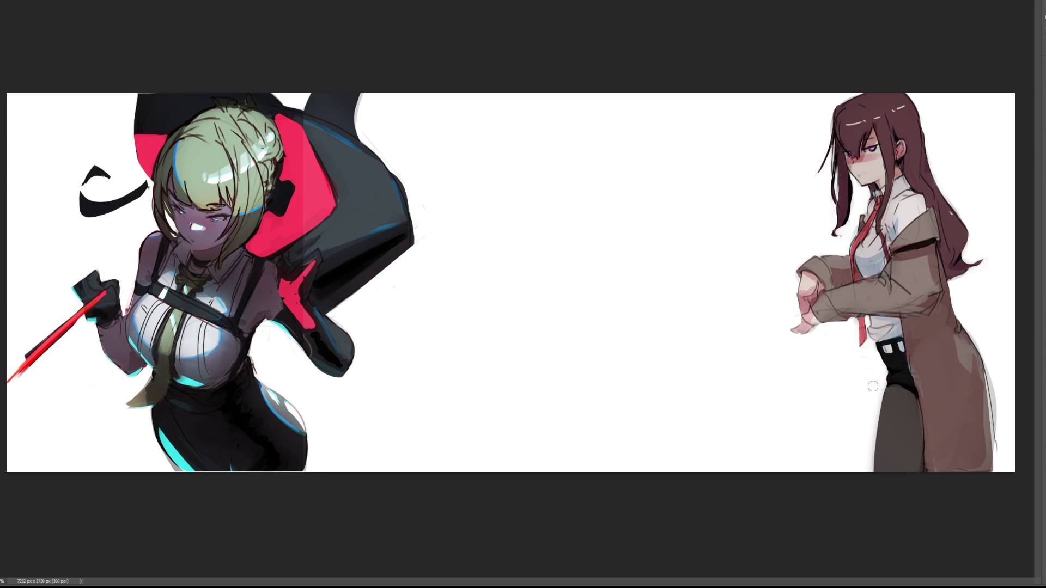
{"action": "left_click_drag", "start_coordinate": [992, 362], "coordinate": [990, 434]}
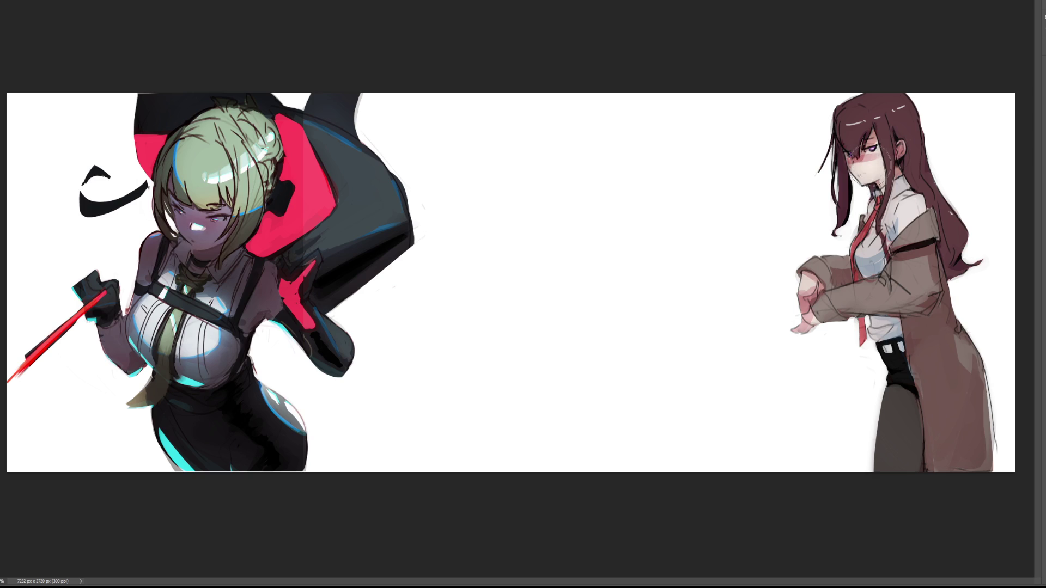
{"action": "key", "text": "bracketright"}
{"action": "key", "text": "bracketright"}
{"action": "key", "text": "bracketright"}
{"action": "key", "text": "bracketright"}
{"action": "key", "text": "bracketright"}
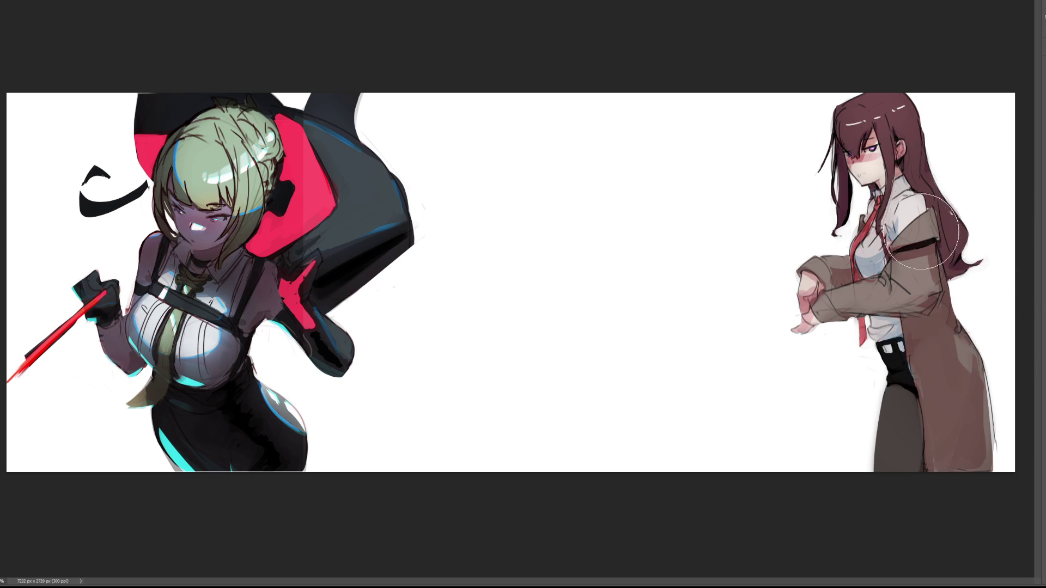
{"action": "key", "text": "bracketleft"}
{"action": "key", "text": "bracketleft"}
{"action": "key", "text": "bracketleft"}
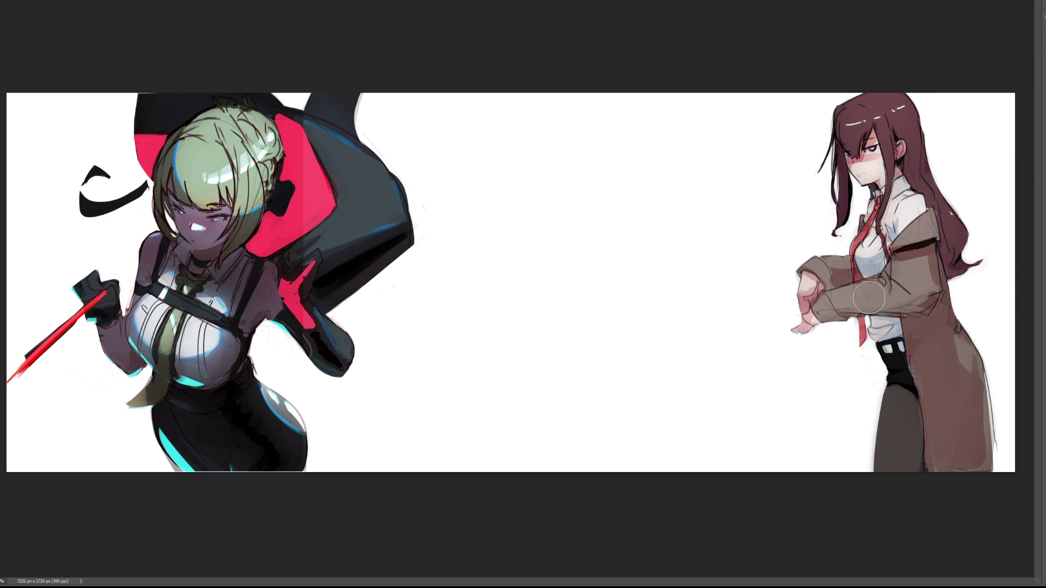
{"action": "key", "text": "bracketright"}
{"action": "key", "text": "bracketright"}
{"action": "key", "text": "bracketright"}
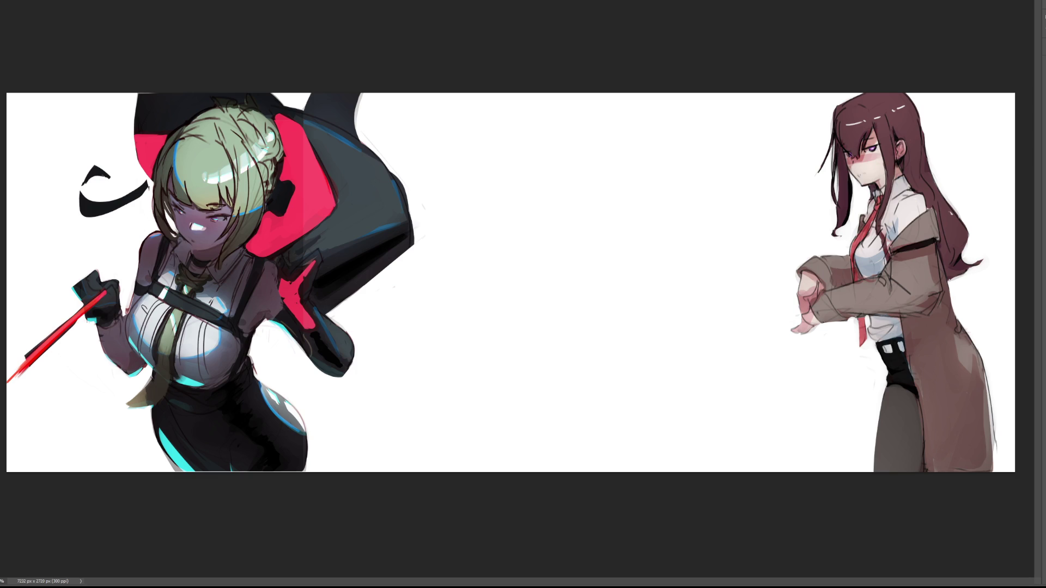
{"action": "key", "text": "bracketright"}
Draw rough sketch lines in the banner centre, then undo them
{"action": "left_click_drag", "start_coordinate": [496, 172], "coordinate": [510, 235]}
{"action": "left_click_drag", "start_coordinate": [497, 163], "coordinate": [546, 258]}
{"action": "mouse_move", "coordinate": [541, 167]}
{"action": "left_mouse_down"}
{"action": "mouse_move", "coordinate": [546, 234]}
{"action": "mouse_move", "coordinate": [575, 162]}
{"action": "left_mouse_up"}
{"action": "mouse_move", "coordinate": [580, 164]}
{"action": "left_mouse_down"}
{"action": "mouse_move", "coordinate": [561, 186]}
{"action": "mouse_move", "coordinate": [569, 236]}
{"action": "mouse_move", "coordinate": [611, 229]}
{"action": "left_mouse_up"}
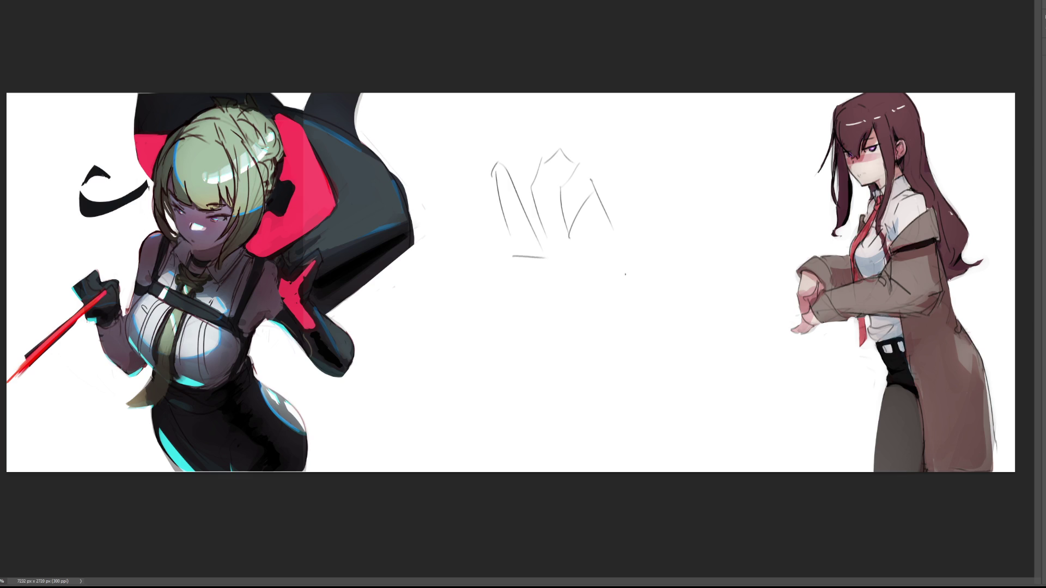
{"action": "key", "text": "ctrl+z"}
{"action": "key", "text": "ctrl+z"}
{"action": "key", "text": "ctrl+z"}
{"action": "key", "text": "ctrl+z"}
{"action": "key", "text": "ctrl+z"}
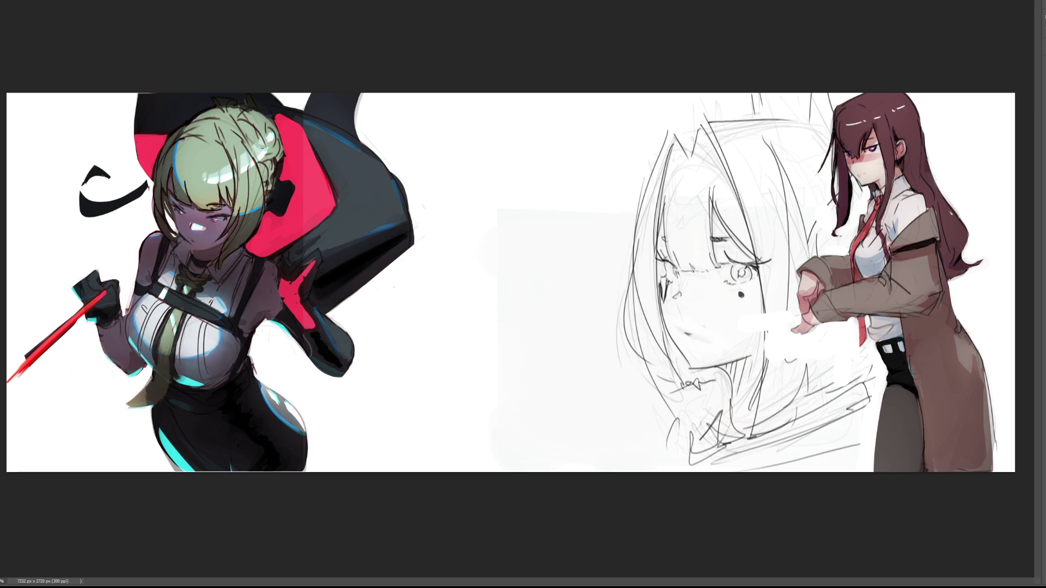
Shift the pencil sketch about 290 px left, then retrace the left hair outline and eye line
{"action": "mouse_move", "coordinate": [769, 234]}
{"action": "left_mouse_down"}
{"action": "mouse_move", "coordinate": [612, 236]}
{"action": "mouse_move", "coordinate": [626, 231]}
{"action": "left_mouse_up"}
{"action": "key", "text": "Return"}
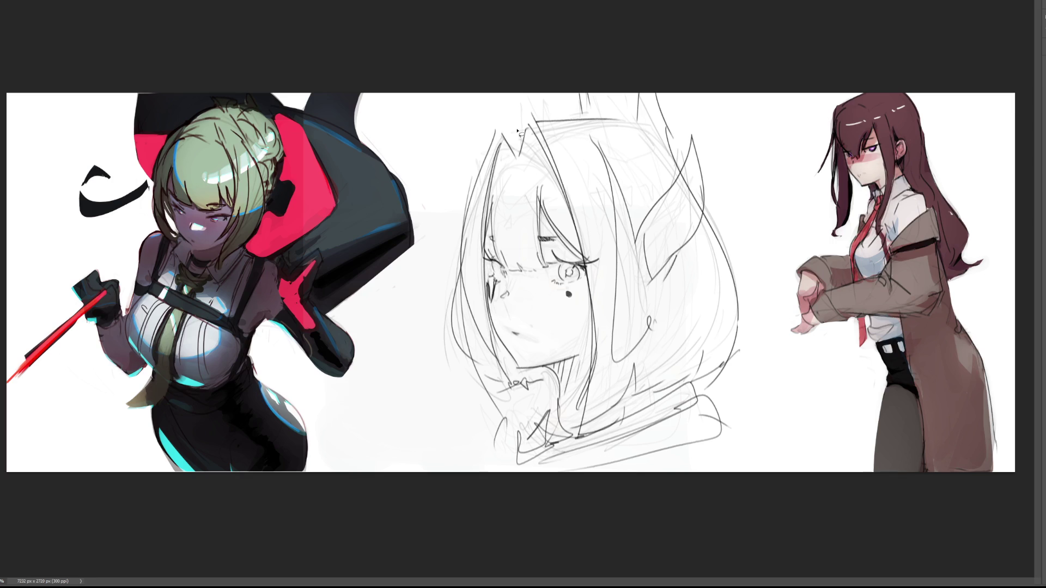
{"action": "mouse_move", "coordinate": [500, 135]}
{"action": "left_mouse_down"}
{"action": "mouse_move", "coordinate": [470, 228]}
{"action": "mouse_move", "coordinate": [461, 351]}
{"action": "mouse_move", "coordinate": [502, 398]}
{"action": "mouse_move", "coordinate": [557, 382]}
{"action": "left_mouse_up"}
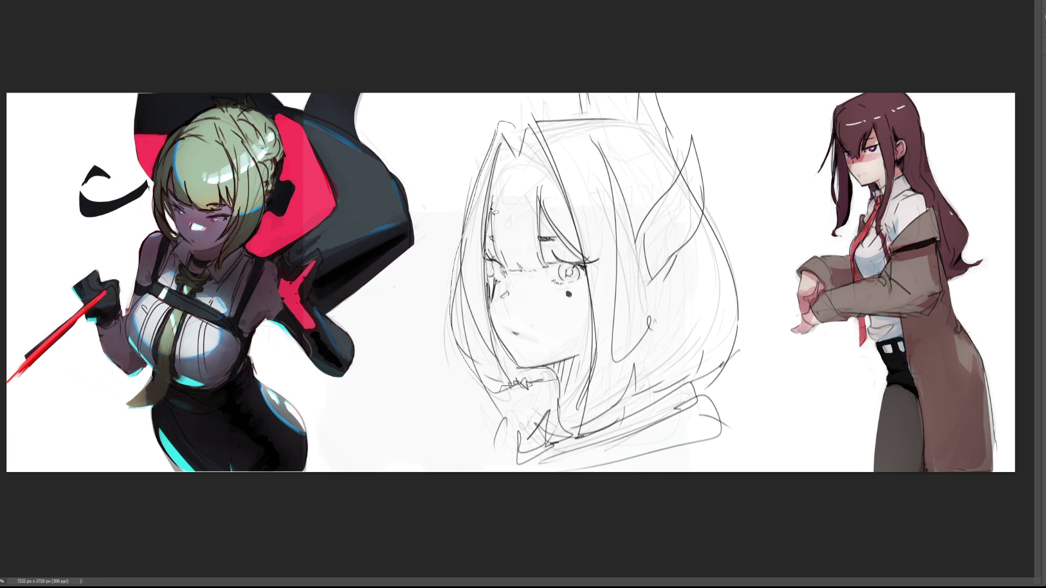
{"action": "mouse_move", "coordinate": [504, 269]}
{"action": "left_mouse_down"}
{"action": "mouse_move", "coordinate": [547, 267]}
{"action": "mouse_move", "coordinate": [597, 338]}
{"action": "mouse_move", "coordinate": [584, 440]}
{"action": "mouse_move", "coordinate": [726, 375]}
{"action": "mouse_move", "coordinate": [733, 266]}
{"action": "mouse_move", "coordinate": [693, 203]}
{"action": "mouse_move", "coordinate": [673, 141]}
{"action": "mouse_move", "coordinate": [535, 105]}
{"action": "left_mouse_up"}
{"action": "key", "text": "ctrl+d"}
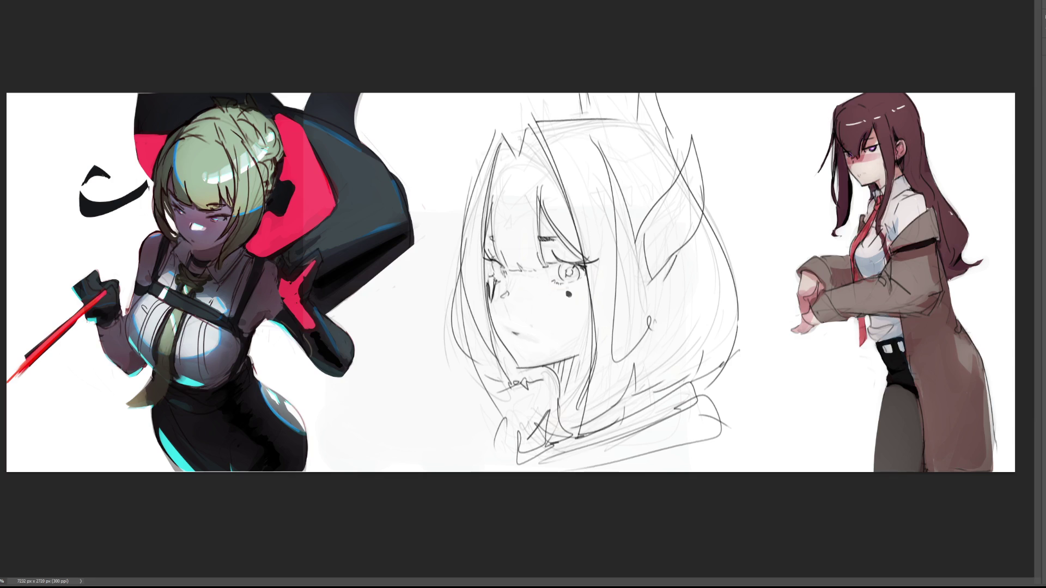
{"action": "key", "text": "ctrl+shift+d"}
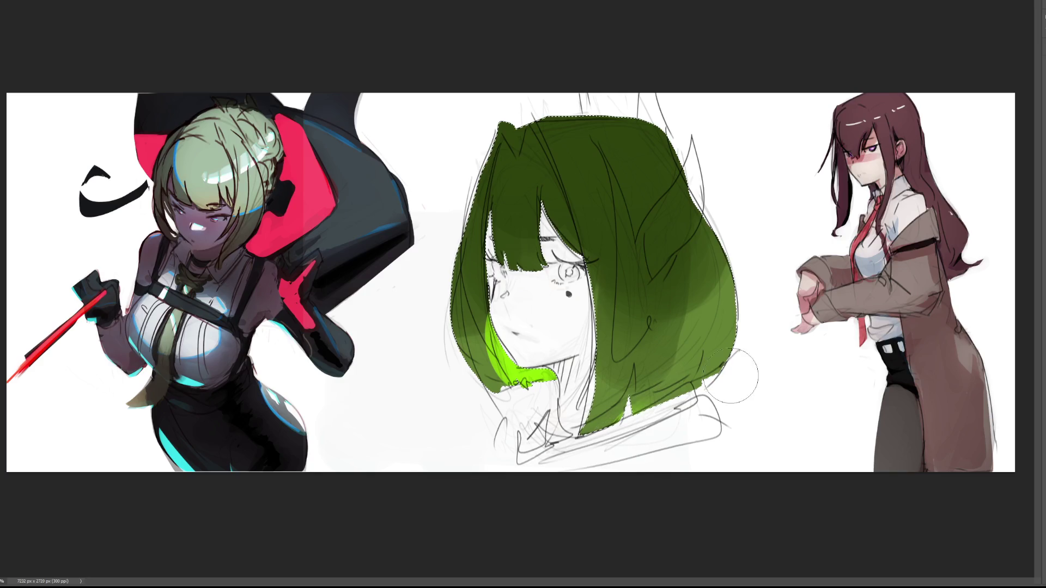
Paint lime rim highlights down both hair edges and across the bangs, then deselect
{"action": "key", "text": "bracketleft"}
{"action": "key", "text": "bracketleft"}
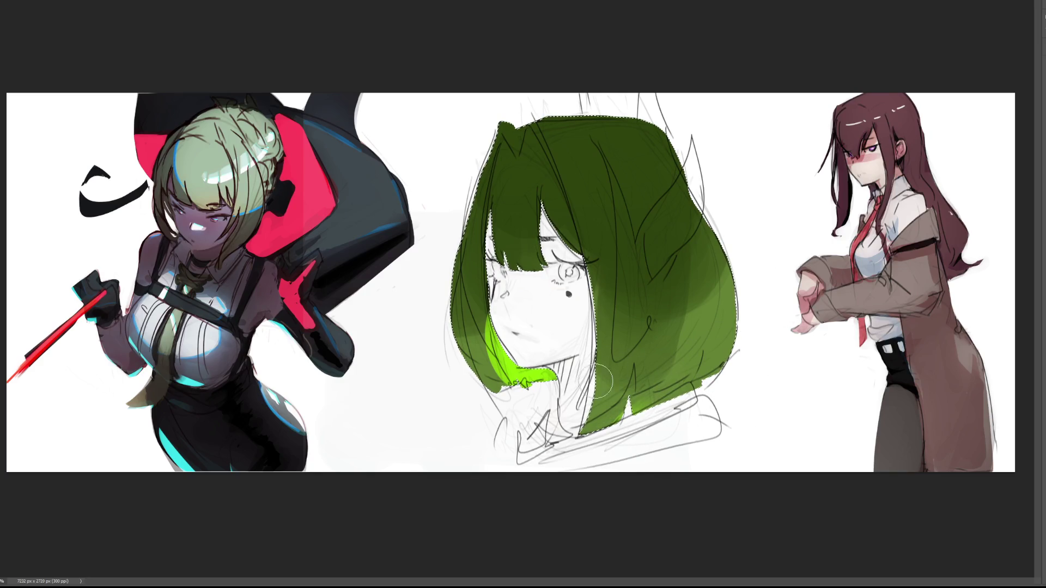
{"action": "left_click_drag", "start_coordinate": [596, 257], "coordinate": [598, 387]}
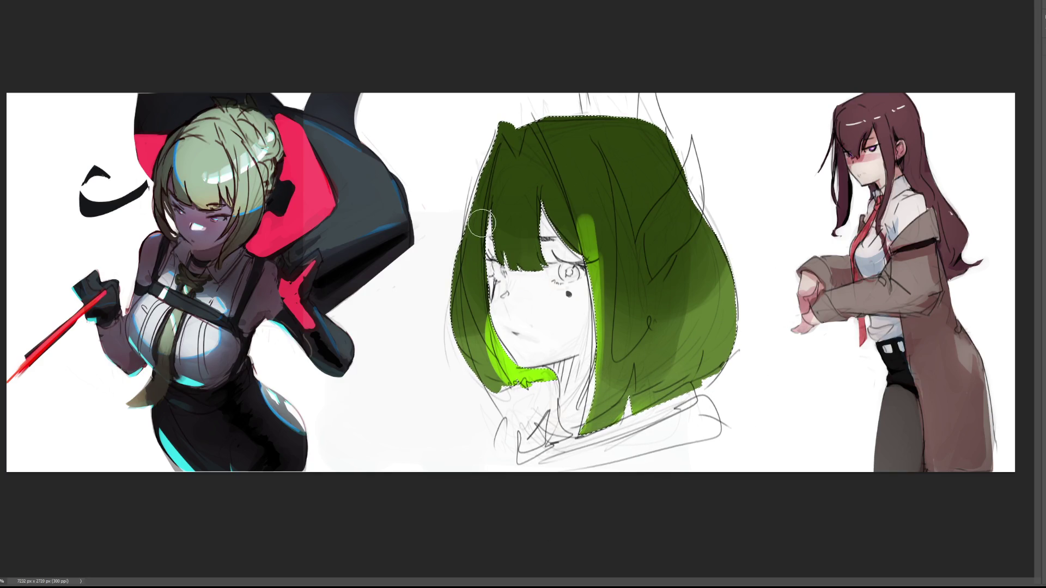
{"action": "left_click_drag", "start_coordinate": [481, 240], "coordinate": [482, 336]}
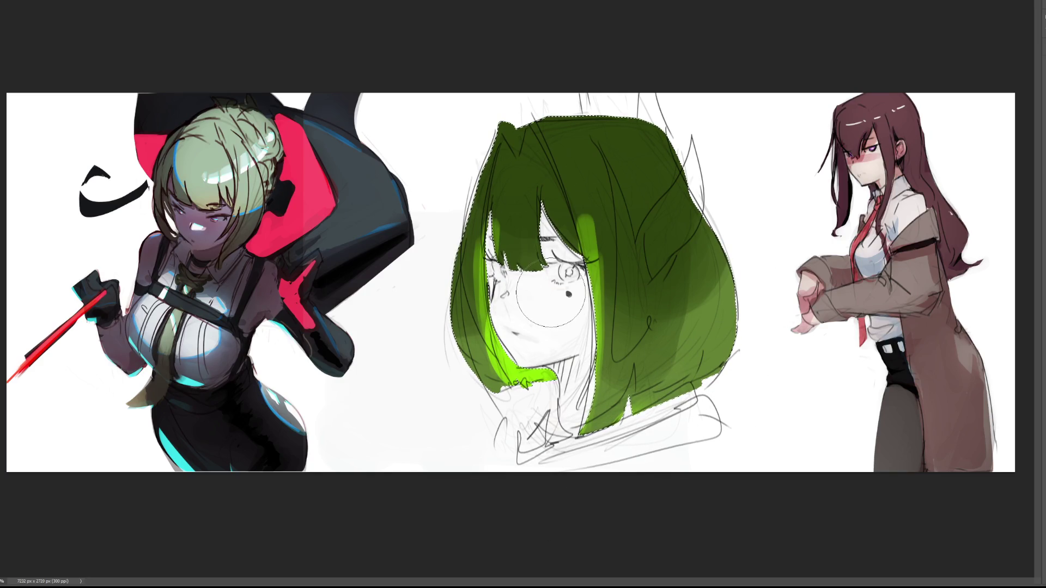
{"action": "left_click_drag", "start_coordinate": [512, 235], "coordinate": [532, 256]}
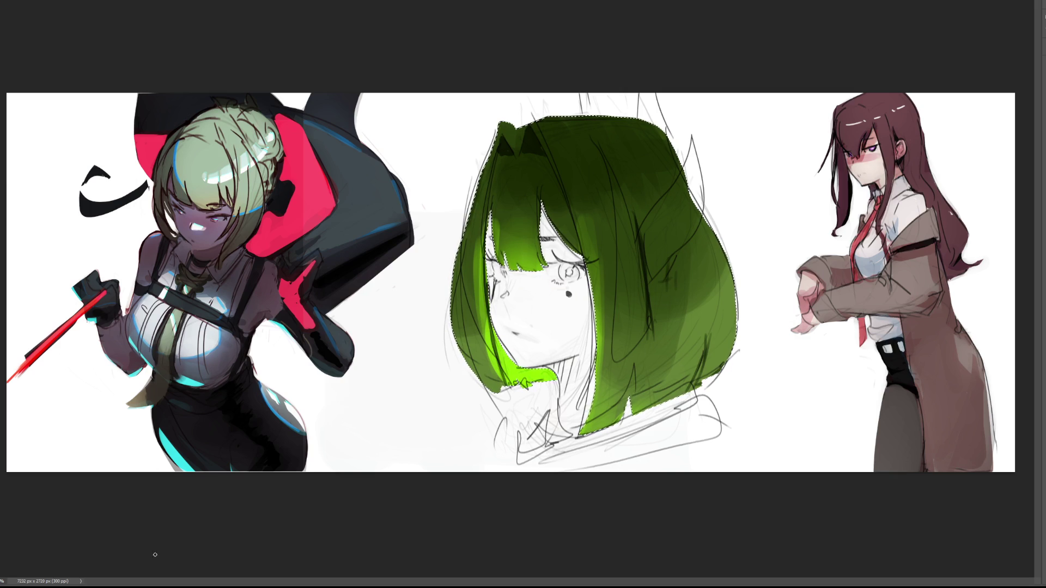
{"action": "key", "text": "ctrl+d"}
Fill the first and third hair-clip triangles bright green and add a green accent on the left hair edge
{"action": "left_click_drag", "start_coordinate": [592, 194], "coordinate": [598, 201]}
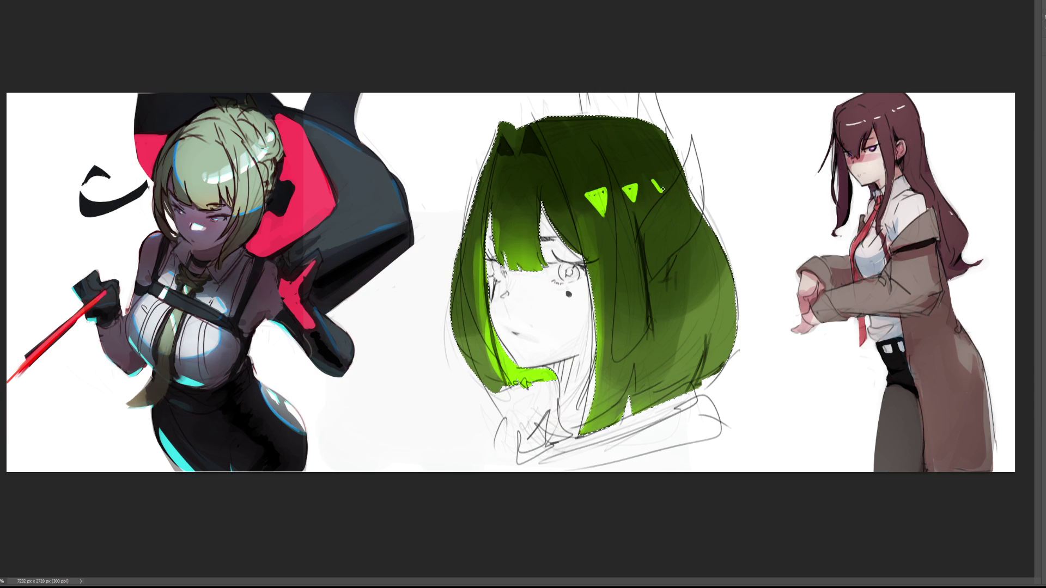
{"action": "left_click_drag", "start_coordinate": [659, 185], "coordinate": [659, 184]}
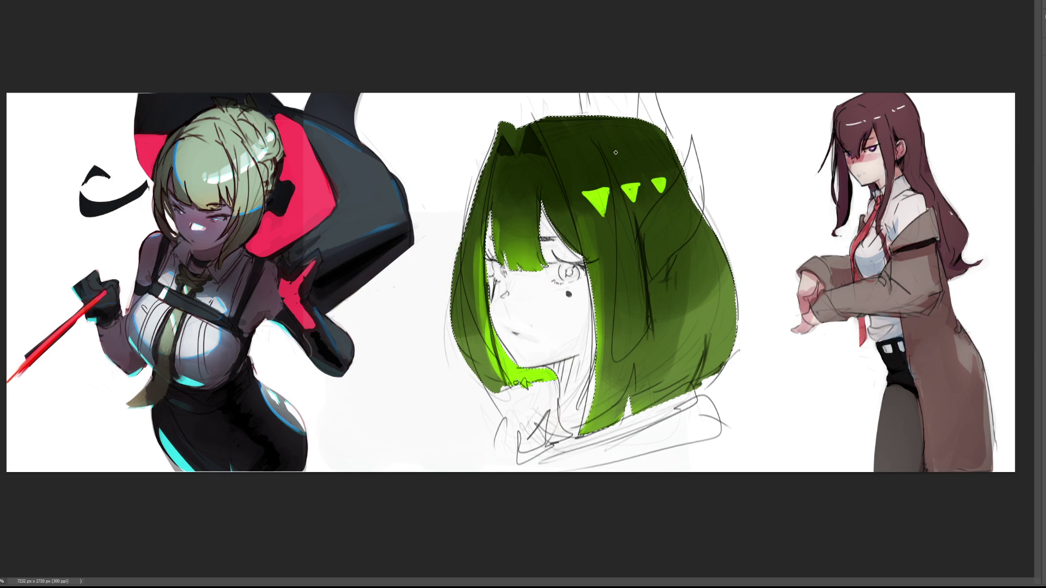
{"action": "left_click_drag", "start_coordinate": [482, 185], "coordinate": [484, 169]}
Cover the cheek, nose, face strip and neck in light skin tone, then whiten the eye areas
{"action": "key", "text": "ctrl+d"}
{"action": "left_click_drag", "start_coordinate": [490, 228], "coordinate": [512, 334]}
{"action": "mouse_move", "coordinate": [496, 263]}
{"action": "left_mouse_down"}
{"action": "mouse_move", "coordinate": [531, 351]}
{"action": "mouse_move", "coordinate": [507, 288]}
{"action": "mouse_move", "coordinate": [521, 357]}
{"action": "left_mouse_up"}
{"action": "left_click_drag", "start_coordinate": [504, 294], "coordinate": [534, 365]}
{"action": "mouse_move", "coordinate": [515, 273]}
{"action": "left_mouse_down"}
{"action": "mouse_move", "coordinate": [545, 362]}
{"action": "mouse_move", "coordinate": [575, 410]}
{"action": "left_mouse_up"}
{"action": "left_click_drag", "start_coordinate": [553, 366], "coordinate": [570, 431]}
{"action": "left_click_drag", "start_coordinate": [534, 303], "coordinate": [551, 354]}
{"action": "mouse_move", "coordinate": [545, 273]}
{"action": "left_mouse_down"}
{"action": "mouse_move", "coordinate": [566, 376]}
{"action": "mouse_move", "coordinate": [550, 221]}
{"action": "mouse_move", "coordinate": [575, 368]}
{"action": "mouse_move", "coordinate": [588, 385]}
{"action": "mouse_move", "coordinate": [584, 418]}
{"action": "left_mouse_up"}
{"action": "left_click_drag", "start_coordinate": [586, 298], "coordinate": [584, 393]}
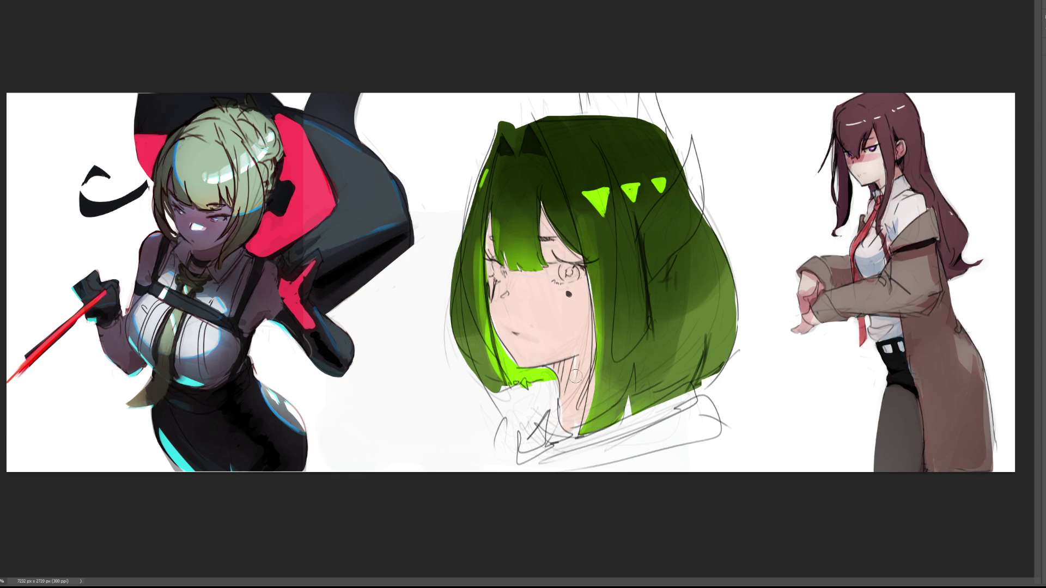
{"action": "left_click_drag", "start_coordinate": [555, 265], "coordinate": [579, 273]}
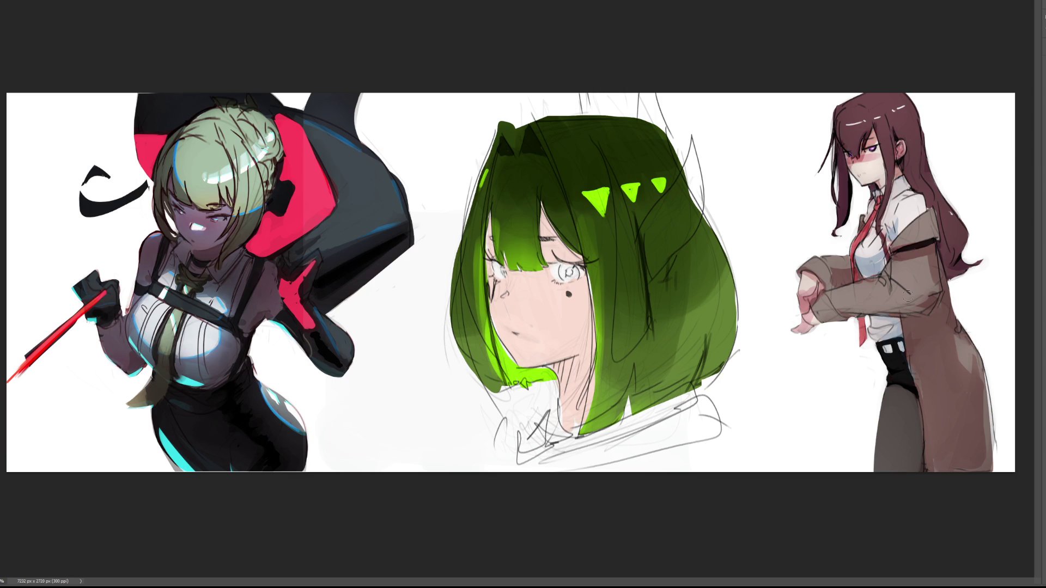
Give both eyes bright green irises
{"action": "left_click", "coordinate": [565, 271]}
{"action": "left_click", "coordinate": [567, 272]}
{"action": "left_click", "coordinate": [504, 271]}
Add pink blush under and around the eyes and paint pink lips
{"action": "left_click_drag", "start_coordinate": [555, 288], "coordinate": [577, 288]}
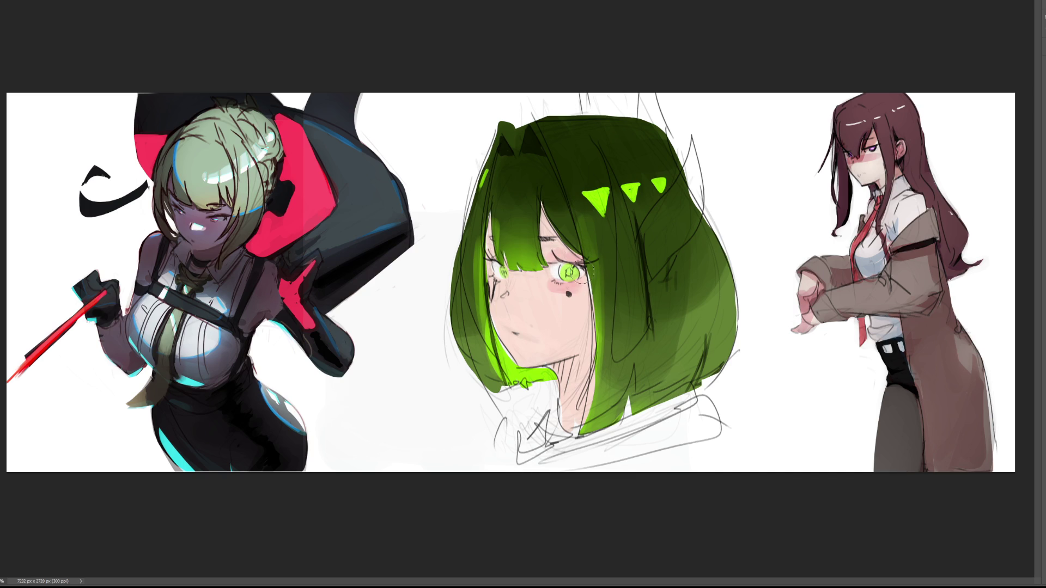
{"action": "left_click_drag", "start_coordinate": [491, 273], "coordinate": [499, 285]}
{"action": "left_click_drag", "start_coordinate": [546, 251], "coordinate": [567, 245]}
{"action": "left_click_drag", "start_coordinate": [513, 327], "coordinate": [514, 336]}
Shade the neck under the chin and along the jaw, redoing overly dark strokes
{"action": "mouse_move", "coordinate": [551, 376]}
{"action": "left_mouse_down"}
{"action": "mouse_move", "coordinate": [568, 411]}
{"action": "mouse_move", "coordinate": [545, 390]}
{"action": "mouse_move", "coordinate": [574, 417]}
{"action": "mouse_move", "coordinate": [569, 376]}
{"action": "left_mouse_up"}
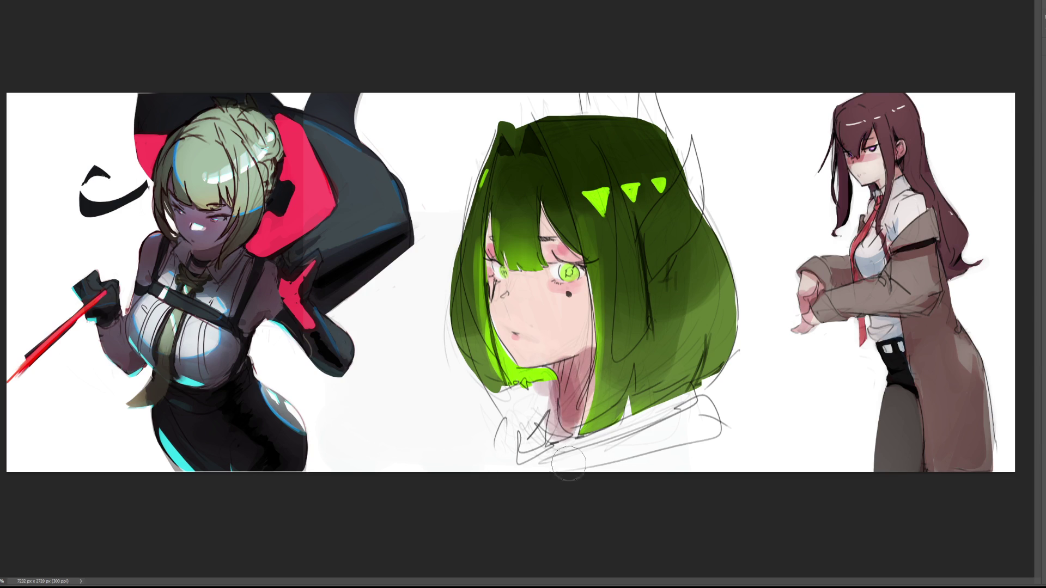
{"action": "key", "text": "ctrl+z"}
{"action": "key", "text": "ctrl+z"}
{"action": "key", "text": "ctrl+z"}
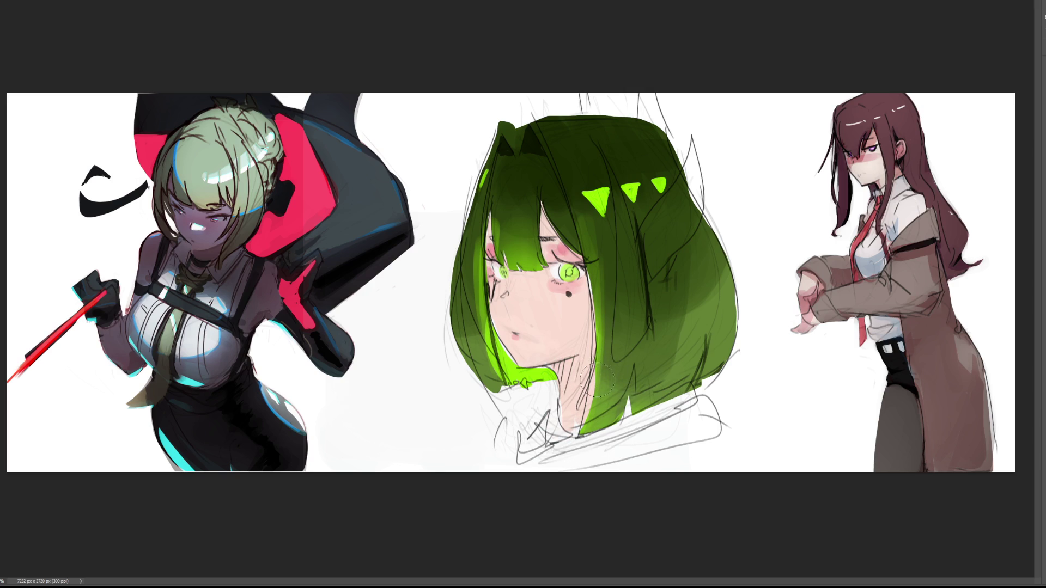
{"action": "mouse_move", "coordinate": [578, 382]}
{"action": "left_mouse_down"}
{"action": "mouse_move", "coordinate": [566, 414]}
{"action": "mouse_move", "coordinate": [561, 370]}
{"action": "mouse_move", "coordinate": [589, 414]}
{"action": "left_mouse_up"}
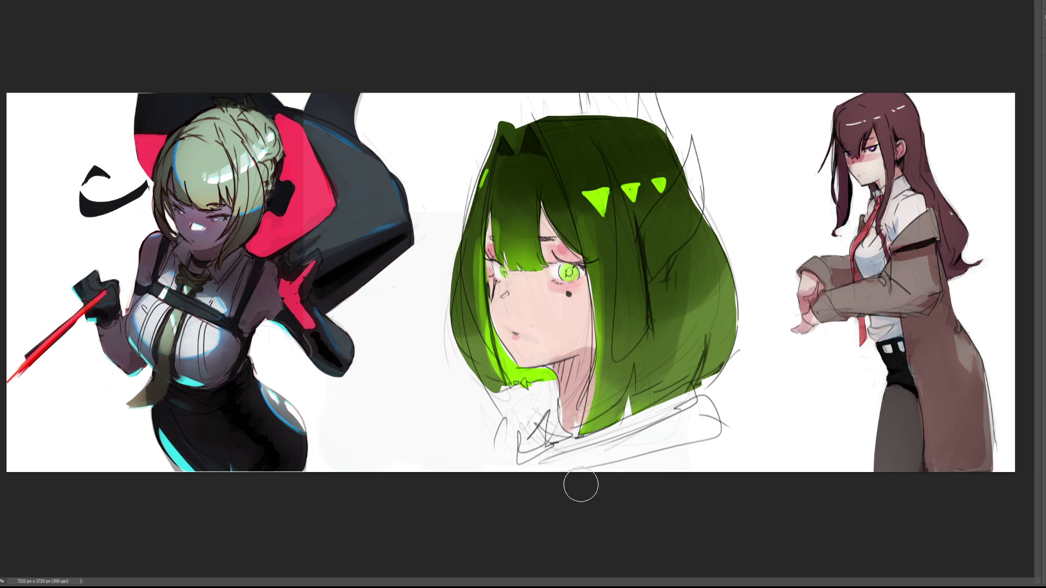
{"action": "key", "text": "ctrl+z"}
{"action": "mouse_move", "coordinate": [549, 365]}
{"action": "left_mouse_down"}
{"action": "mouse_move", "coordinate": [567, 376]}
{"action": "mouse_move", "coordinate": [573, 412]}
{"action": "left_mouse_up"}
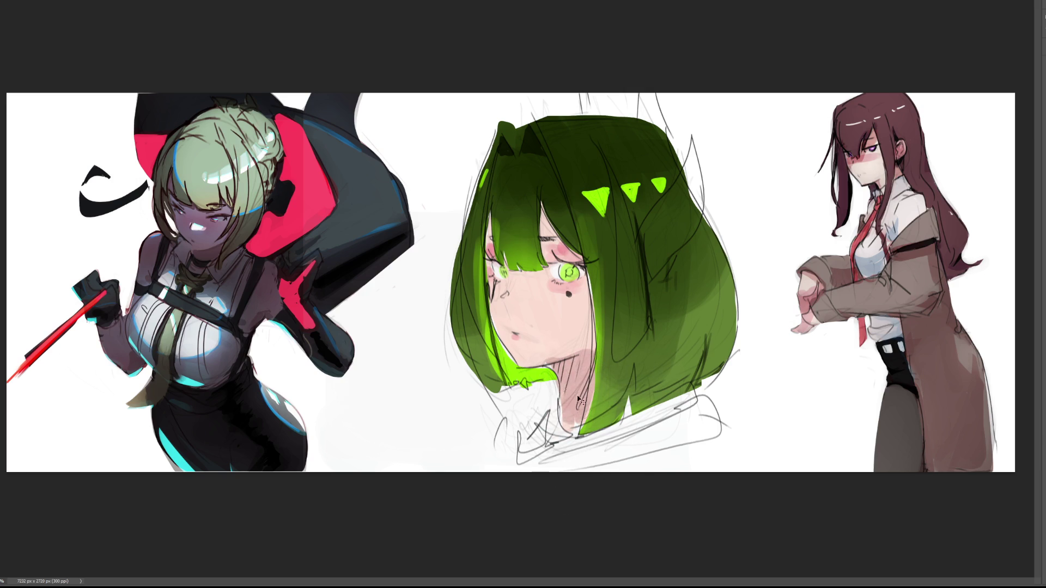
{"action": "key", "text": "ctrl+z"}
{"action": "mouse_move", "coordinate": [550, 362]}
{"action": "left_mouse_down"}
{"action": "mouse_move", "coordinate": [578, 402]}
{"action": "mouse_move", "coordinate": [569, 362]}
{"action": "left_mouse_up"}
{"action": "left_click_drag", "start_coordinate": [597, 305], "coordinate": [587, 406]}
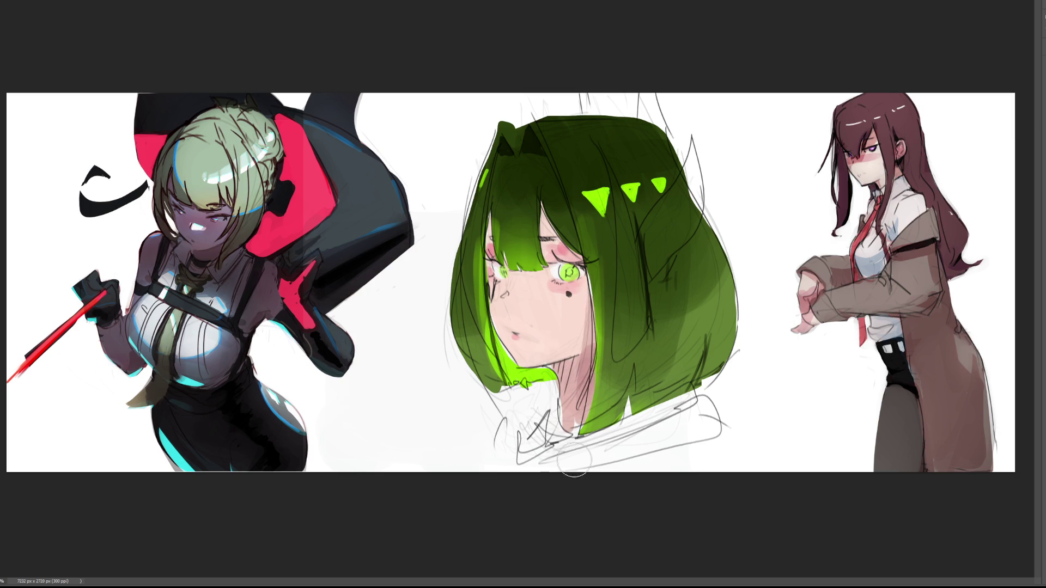
{"action": "key", "text": "ctrl+z"}
{"action": "left_click_drag", "start_coordinate": [591, 289], "coordinate": [596, 358]}
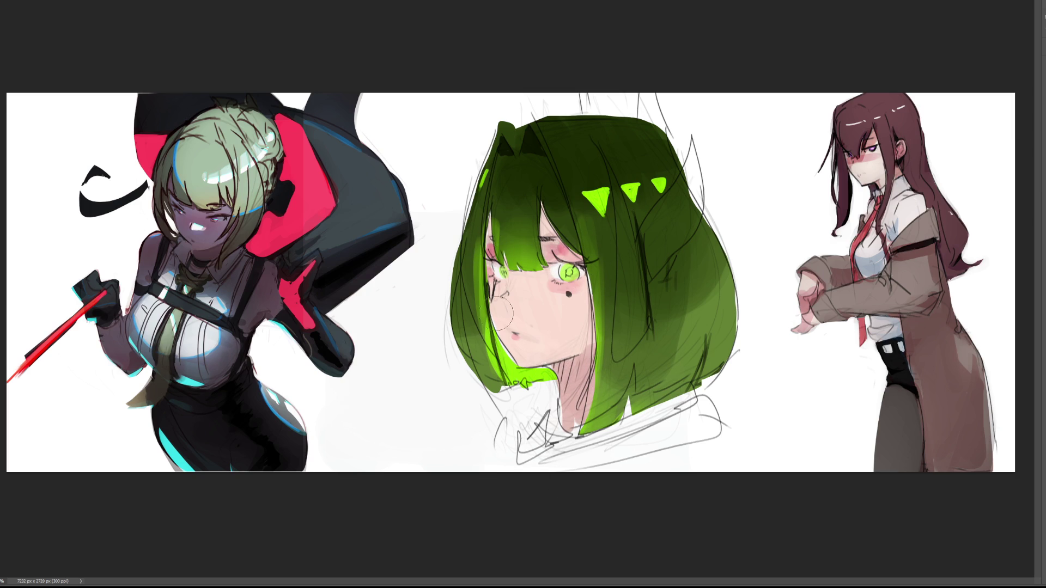
Add a dark line at the left eye's corner and lighten both irises with a smaller brush
{"action": "left_click_drag", "start_coordinate": [493, 273], "coordinate": [497, 290]}
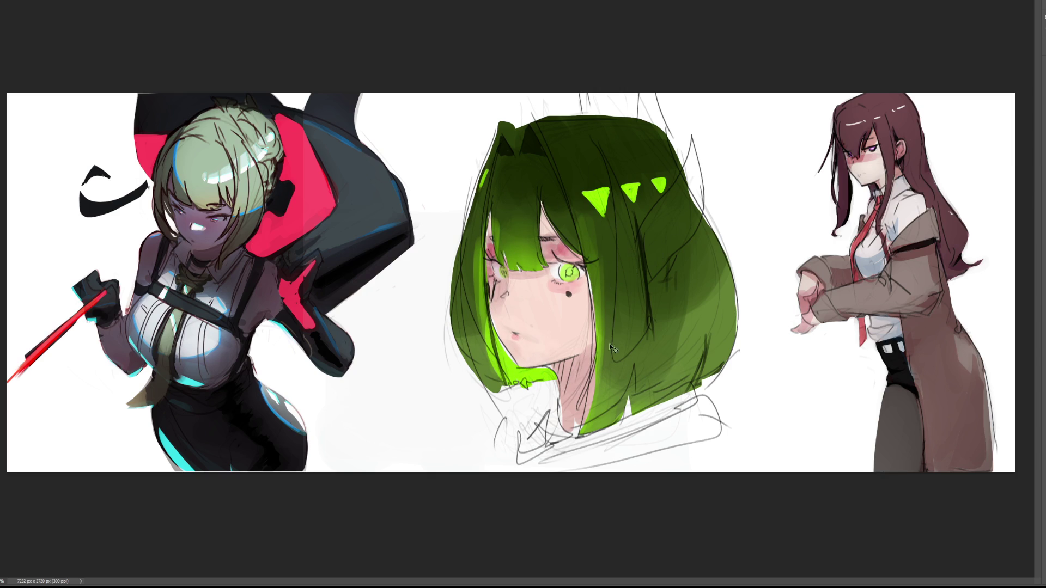
{"action": "key", "text": "bracketleft"}
{"action": "key", "text": "bracketleft"}
{"action": "key", "text": "bracketleft"}
{"action": "left_click_drag", "start_coordinate": [554, 270], "coordinate": [565, 274]}
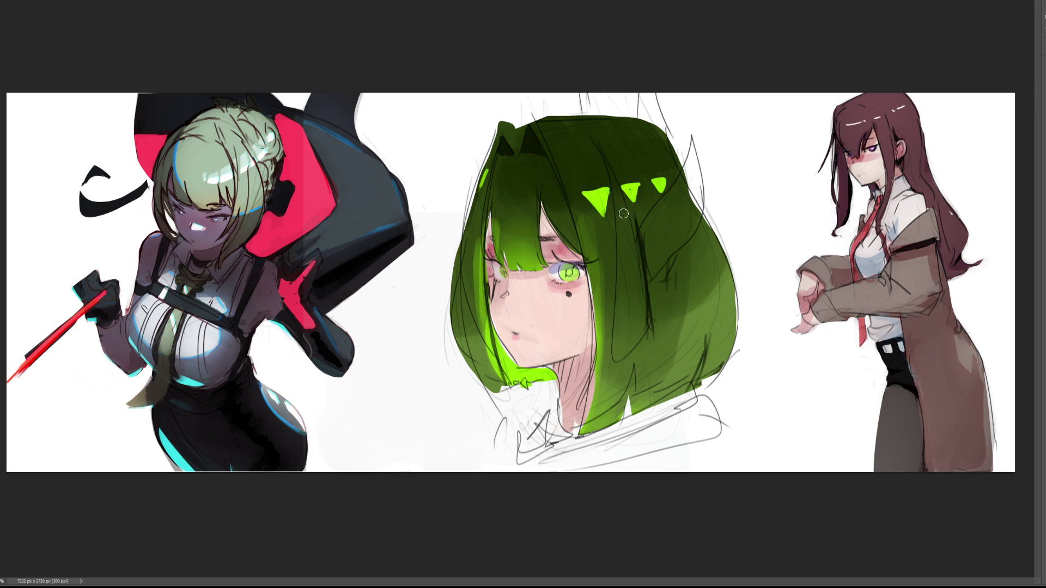
{"action": "key", "text": "ctrl+z"}
{"action": "left_click_drag", "start_coordinate": [555, 268], "coordinate": [567, 276]}
{"action": "left_click_drag", "start_coordinate": [496, 264], "coordinate": [509, 277]}
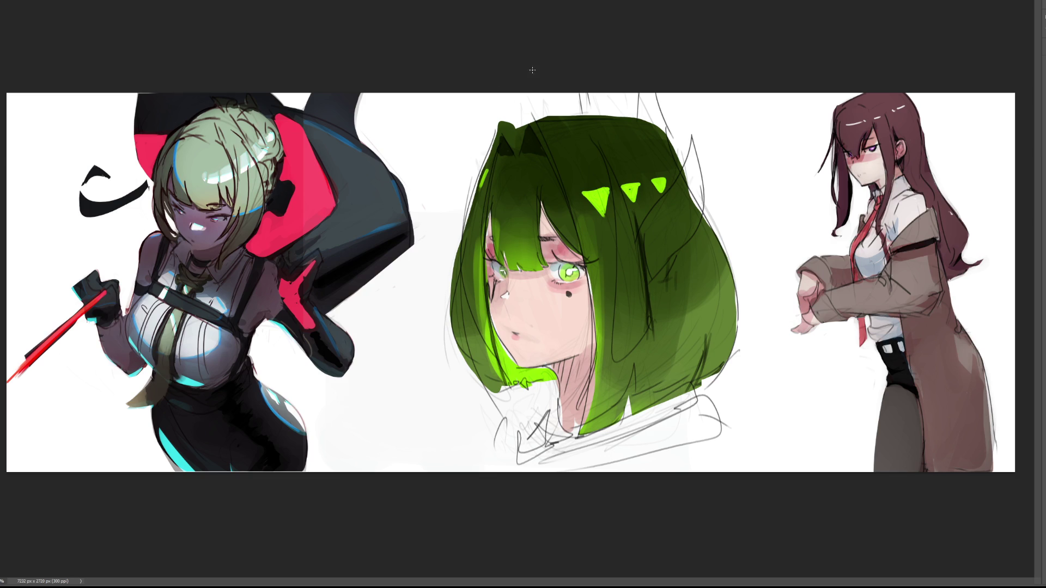
Rework the hair's top edge with highlights and a dark accent, then soften it with sampled white
{"action": "mouse_move", "coordinate": [520, 126]}
{"action": "left_mouse_down"}
{"action": "mouse_move", "coordinate": [509, 123]}
{"action": "mouse_move", "coordinate": [524, 122]}
{"action": "left_mouse_up"}
{"action": "left_click_drag", "start_coordinate": [523, 119], "coordinate": [577, 117]}
{"action": "left_click_drag", "start_coordinate": [525, 126], "coordinate": [670, 128]}
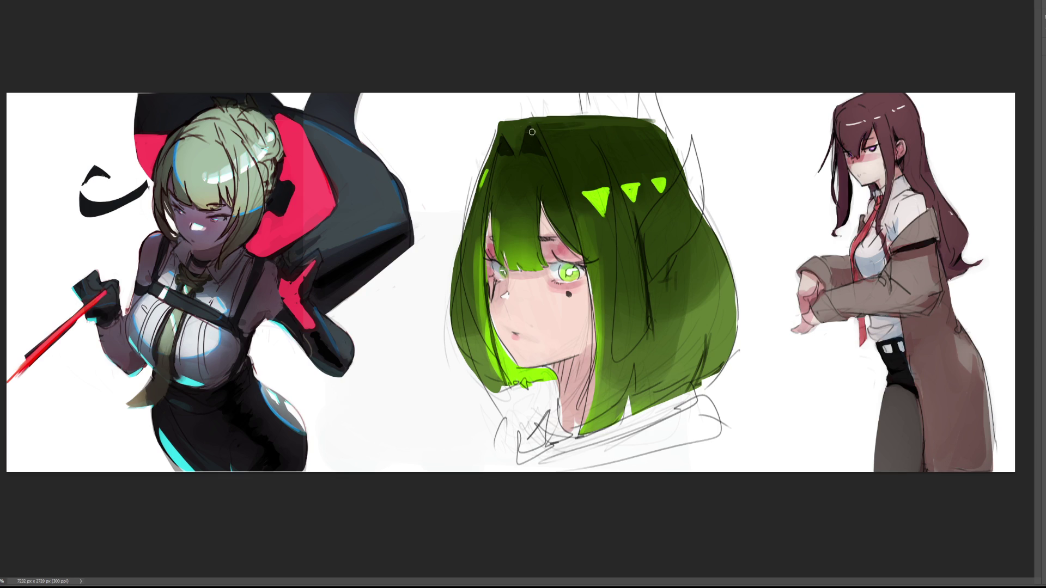
{"action": "left_click_drag", "start_coordinate": [561, 121], "coordinate": [538, 123]}
{"action": "left_click", "coordinate": [616, 104], "text": "alt"}
{"action": "mouse_move", "coordinate": [589, 119]}
{"action": "left_mouse_down"}
{"action": "mouse_move", "coordinate": [632, 119]}
{"action": "mouse_move", "coordinate": [566, 115]}
{"action": "mouse_move", "coordinate": [585, 120]}
{"action": "mouse_move", "coordinate": [575, 126]}
{"action": "mouse_move", "coordinate": [572, 116]}
{"action": "mouse_move", "coordinate": [653, 118]}
{"action": "left_mouse_up"}
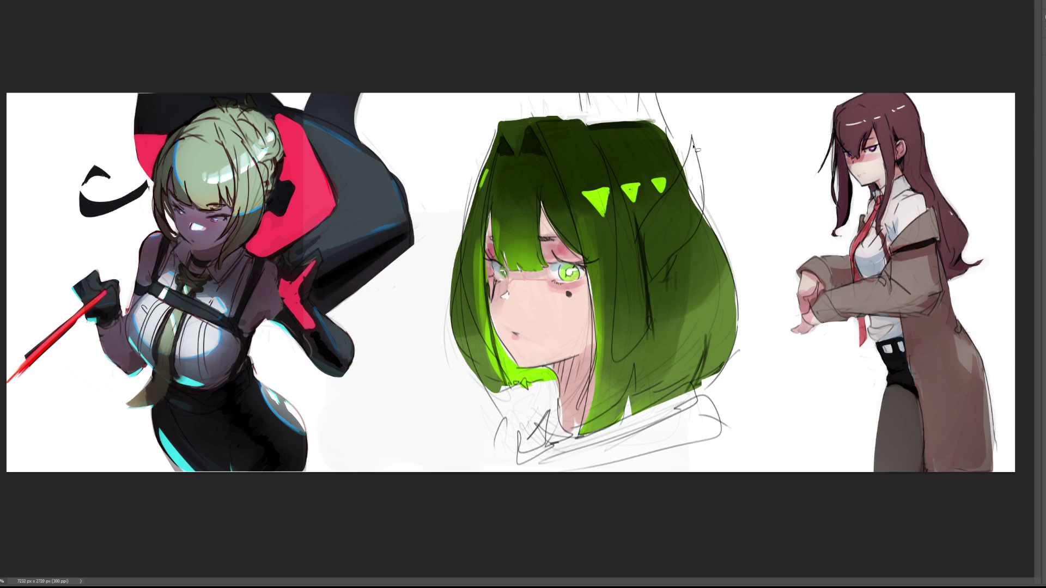
{"action": "mouse_move", "coordinate": [691, 146]}
{"action": "left_mouse_down"}
{"action": "mouse_move", "coordinate": [652, 222]}
{"action": "mouse_move", "coordinate": [642, 255]}
{"action": "mouse_move", "coordinate": [651, 276]}
{"action": "mouse_move", "coordinate": [704, 196]}
{"action": "mouse_move", "coordinate": [692, 139]}
{"action": "left_mouse_up"}
Lasso a long-spiked ornament shape, fill it flat beige, and split its lower prongs with green
{"action": "mouse_move", "coordinate": [706, 216]}
{"action": "left_mouse_down"}
{"action": "mouse_move", "coordinate": [667, 250]}
{"action": "mouse_move", "coordinate": [687, 248]}
{"action": "mouse_move", "coordinate": [660, 289]}
{"action": "mouse_move", "coordinate": [700, 217]}
{"action": "left_mouse_up"}
{"action": "mouse_move", "coordinate": [607, 157]}
{"action": "left_mouse_down"}
{"action": "mouse_move", "coordinate": [621, 360]}
{"action": "mouse_move", "coordinate": [634, 317]}
{"action": "mouse_move", "coordinate": [644, 348]}
{"action": "mouse_move", "coordinate": [649, 304]}
{"action": "left_mouse_up"}
{"action": "left_click_drag", "start_coordinate": [631, 209], "coordinate": [624, 164]}
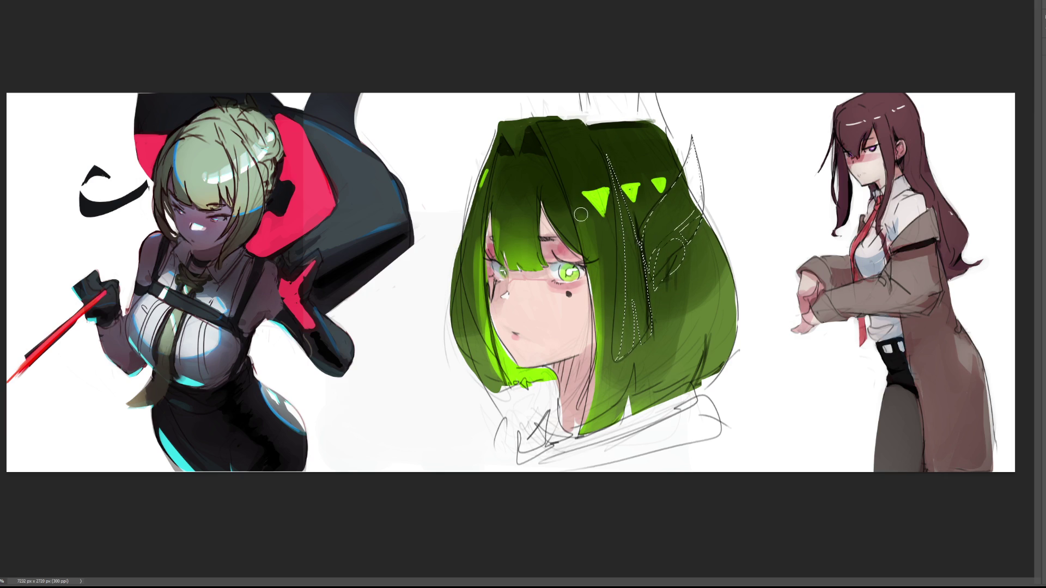
{"action": "left_click_drag", "start_coordinate": [630, 175], "coordinate": [680, 162]}
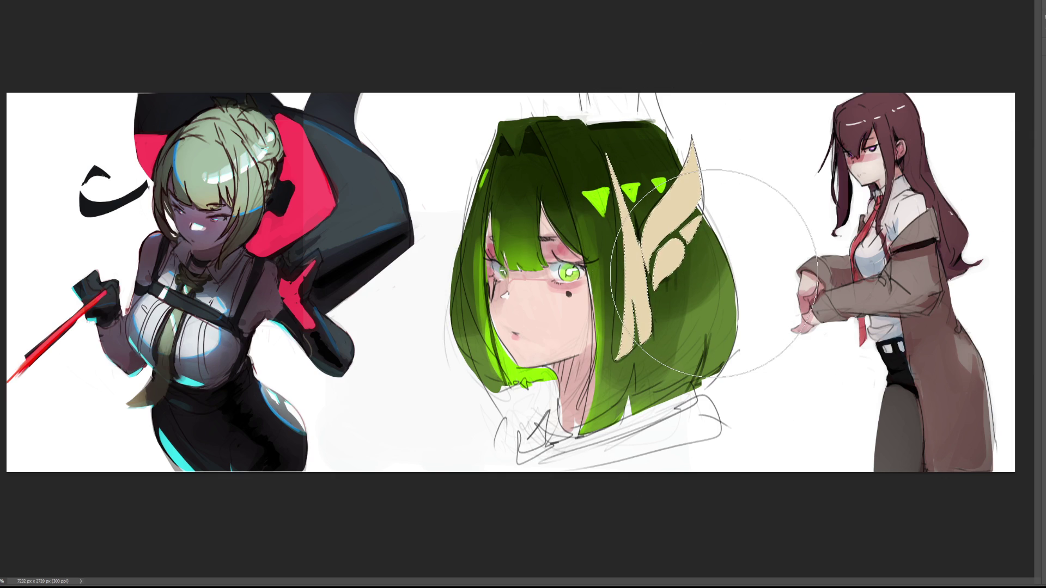
{"action": "left_click", "coordinate": [714, 274]}
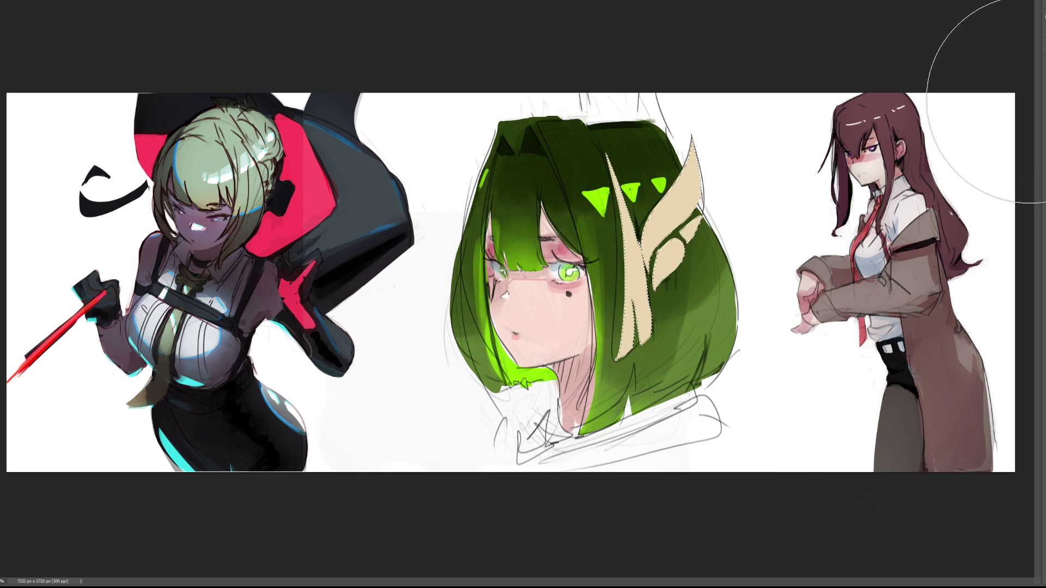
{"action": "key", "text": "ctrl+d"}
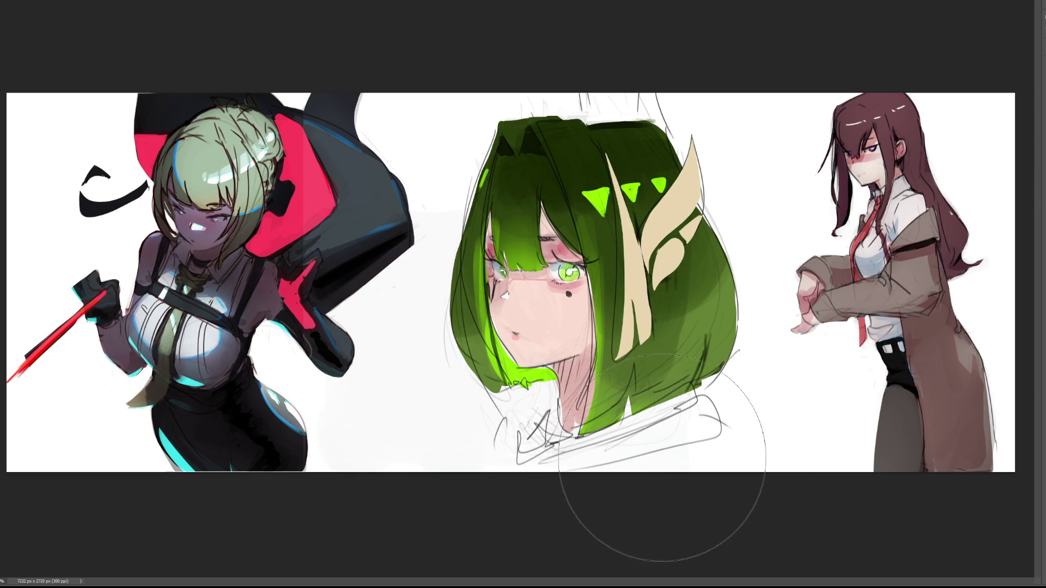
With a smaller brush, wash pale strokes along the hair's bottom edge over the neck
{"action": "key", "text": "bracketleft"}
{"action": "key", "text": "bracketleft"}
{"action": "key", "text": "bracketleft"}
{"action": "left_click_drag", "start_coordinate": [568, 457], "coordinate": [736, 374]}
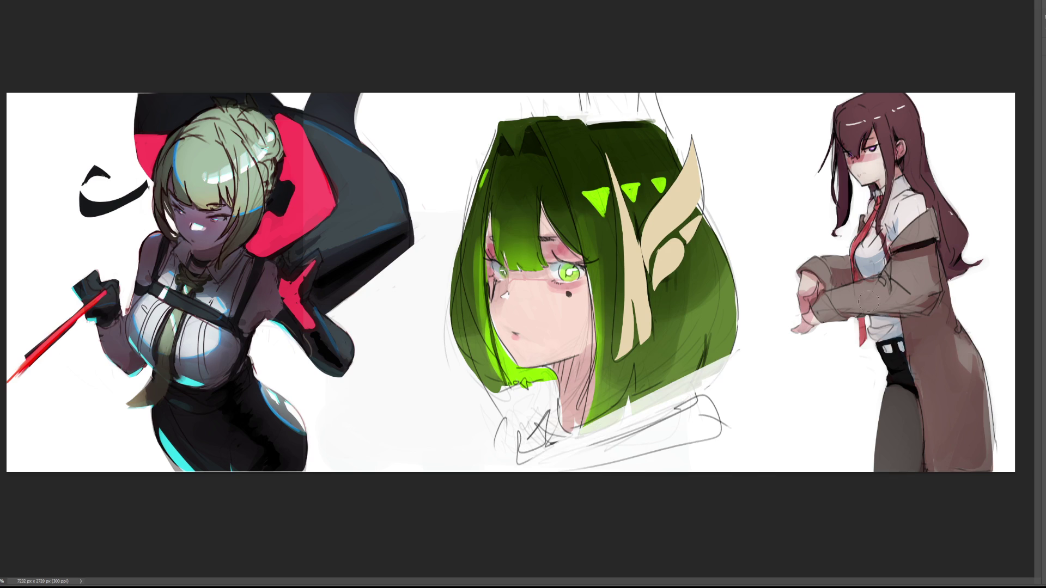
{"action": "left_click_drag", "start_coordinate": [566, 456], "coordinate": [722, 366]}
{"action": "left_click_drag", "start_coordinate": [584, 424], "coordinate": [736, 339]}
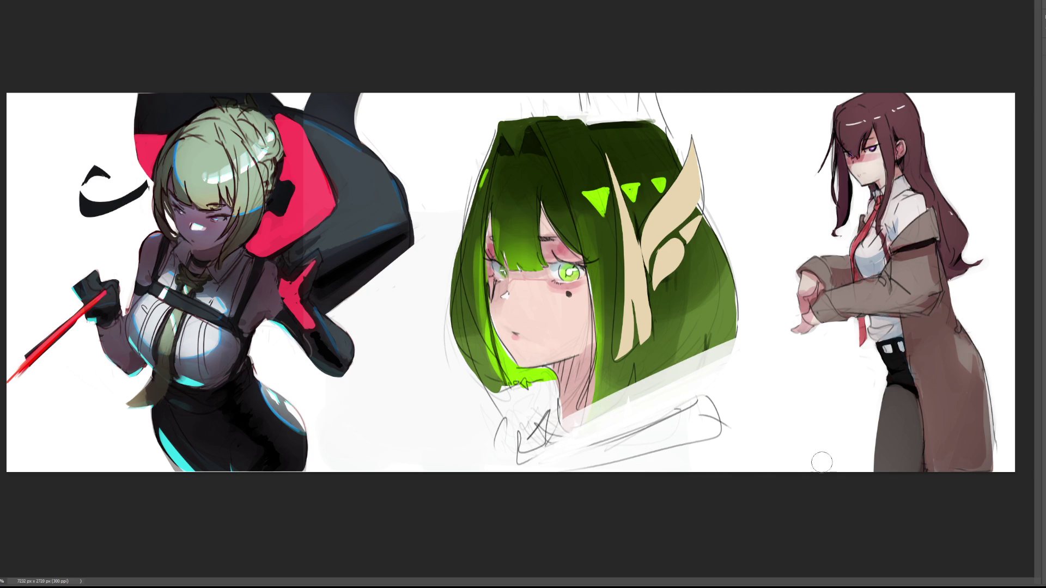
{"action": "key", "text": "ctrl+z"}
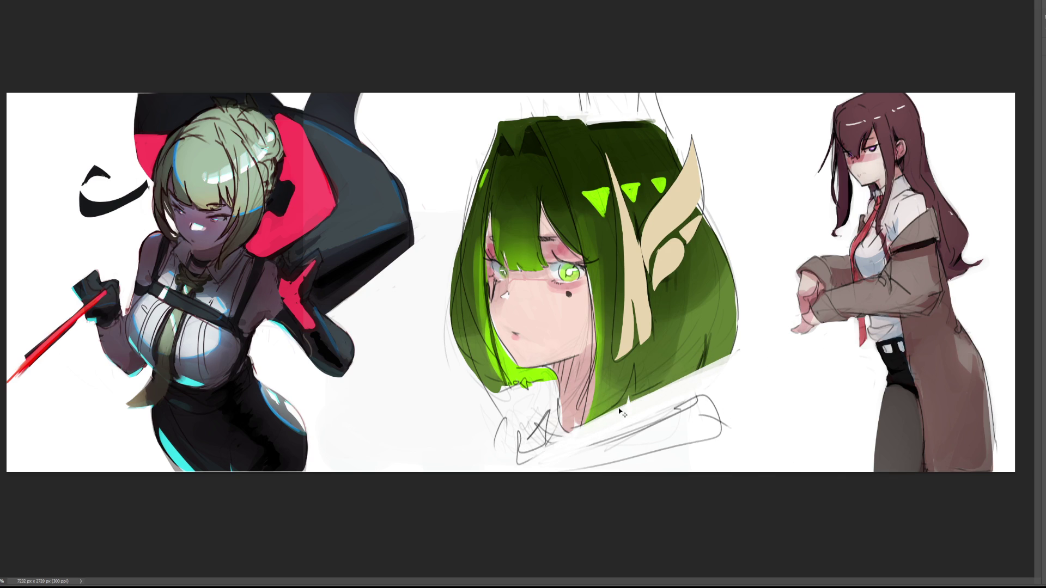
{"action": "left_click_drag", "start_coordinate": [577, 428], "coordinate": [729, 377]}
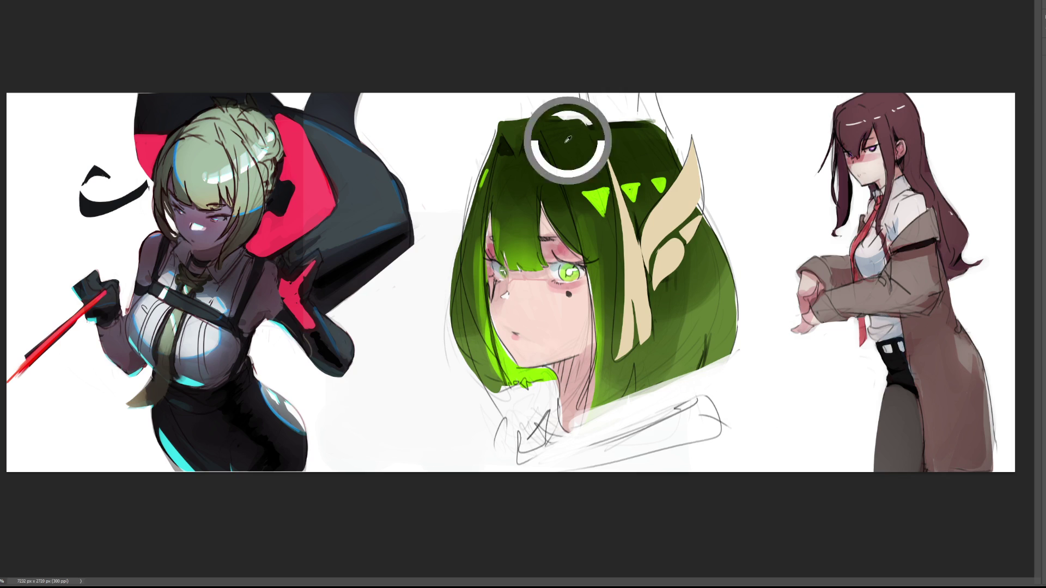
Paint a dark green collar around the neck beneath the hair
{"action": "mouse_move", "coordinate": [567, 413]}
{"action": "left_mouse_down"}
{"action": "mouse_move", "coordinate": [556, 419]}
{"action": "mouse_move", "coordinate": [578, 414]}
{"action": "mouse_move", "coordinate": [575, 431]}
{"action": "mouse_move", "coordinate": [635, 406]}
{"action": "mouse_move", "coordinate": [556, 417]}
{"action": "mouse_move", "coordinate": [605, 441]}
{"action": "mouse_move", "coordinate": [529, 430]}
{"action": "mouse_move", "coordinate": [599, 452]}
{"action": "mouse_move", "coordinate": [641, 426]}
{"action": "mouse_move", "coordinate": [611, 472]}
{"action": "left_mouse_up"}
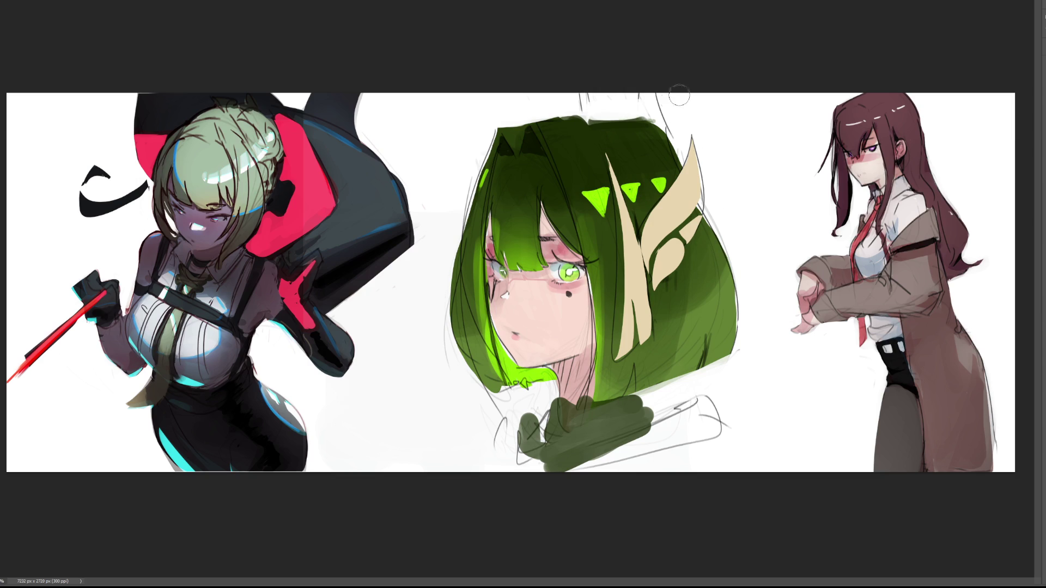
Paint cream shapes atop the head, shade both horns, and shade the ornament's inner edges
{"action": "mouse_move", "coordinate": [675, 135]}
{"action": "left_mouse_down"}
{"action": "mouse_move", "coordinate": [648, 101]}
{"action": "mouse_move", "coordinate": [678, 133]}
{"action": "left_mouse_up"}
{"action": "mouse_move", "coordinate": [637, 98]}
{"action": "left_mouse_down"}
{"action": "mouse_move", "coordinate": [592, 102]}
{"action": "mouse_move", "coordinate": [605, 115]}
{"action": "left_mouse_up"}
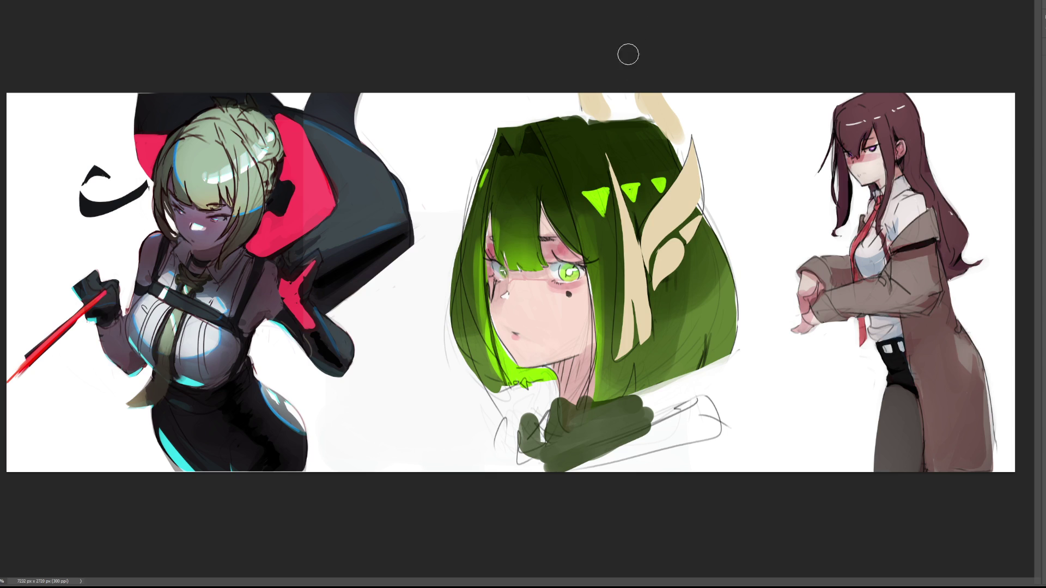
{"action": "mouse_move", "coordinate": [639, 93]}
{"action": "left_mouse_down"}
{"action": "mouse_move", "coordinate": [680, 147]}
{"action": "mouse_move", "coordinate": [647, 106]}
{"action": "left_mouse_up"}
{"action": "left_click_drag", "start_coordinate": [578, 90], "coordinate": [595, 116]}
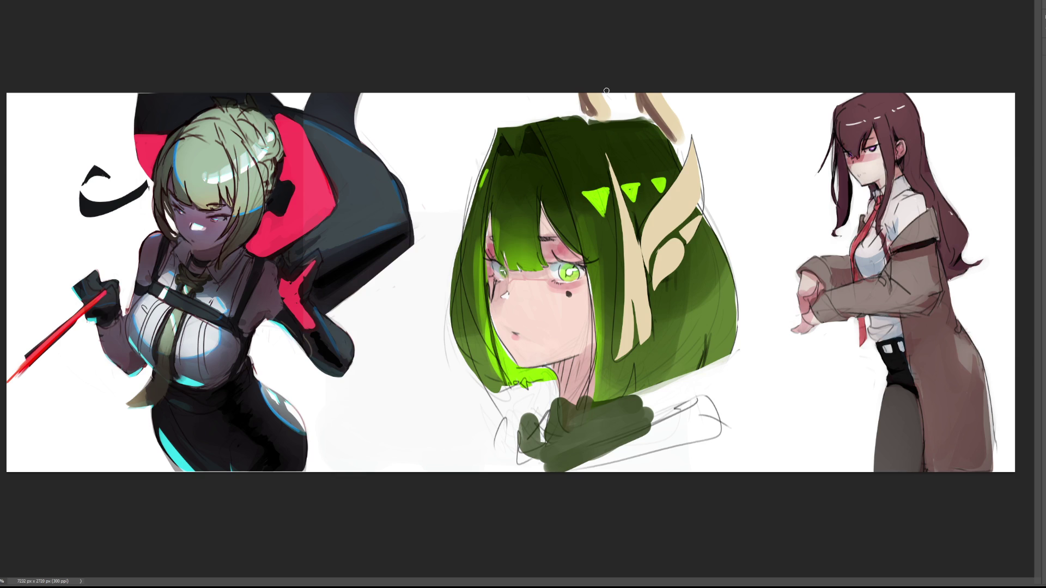
{"action": "left_click_drag", "start_coordinate": [687, 216], "coordinate": [645, 269]}
{"action": "mouse_move", "coordinate": [701, 198]}
{"action": "left_mouse_down"}
{"action": "mouse_move", "coordinate": [658, 262]}
{"action": "mouse_move", "coordinate": [652, 301]}
{"action": "left_mouse_up"}
{"action": "mouse_move", "coordinate": [674, 241]}
{"action": "left_mouse_down"}
{"action": "mouse_move", "coordinate": [660, 251]}
{"action": "mouse_move", "coordinate": [669, 260]}
{"action": "mouse_move", "coordinate": [679, 243]}
{"action": "left_mouse_up"}
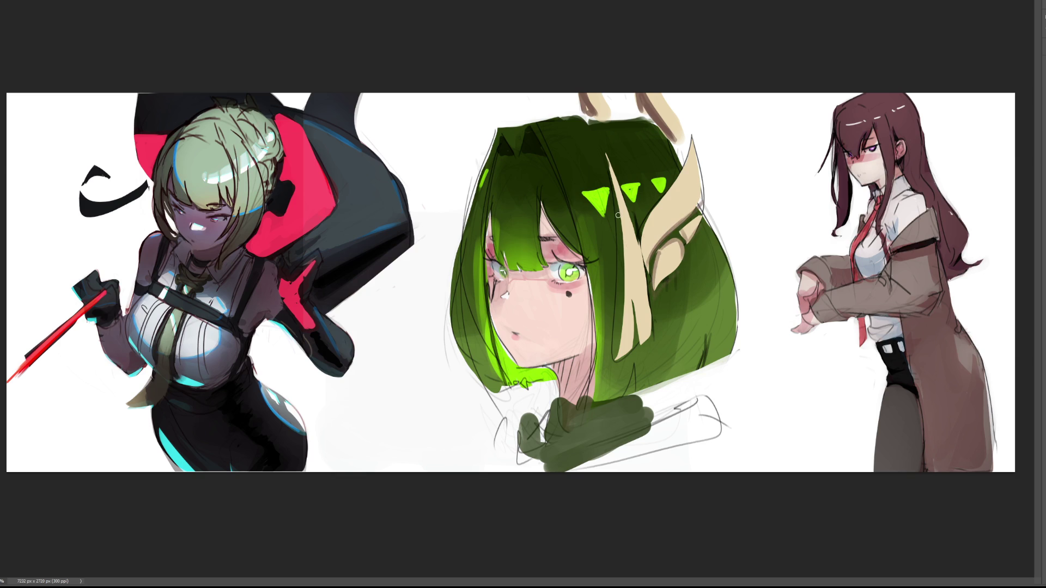
Shade down the long cream spike, undoing several strokes and restoring the soft one
{"action": "left_click_drag", "start_coordinate": [608, 155], "coordinate": [631, 333]}
{"action": "left_click_drag", "start_coordinate": [632, 233], "coordinate": [621, 351]}
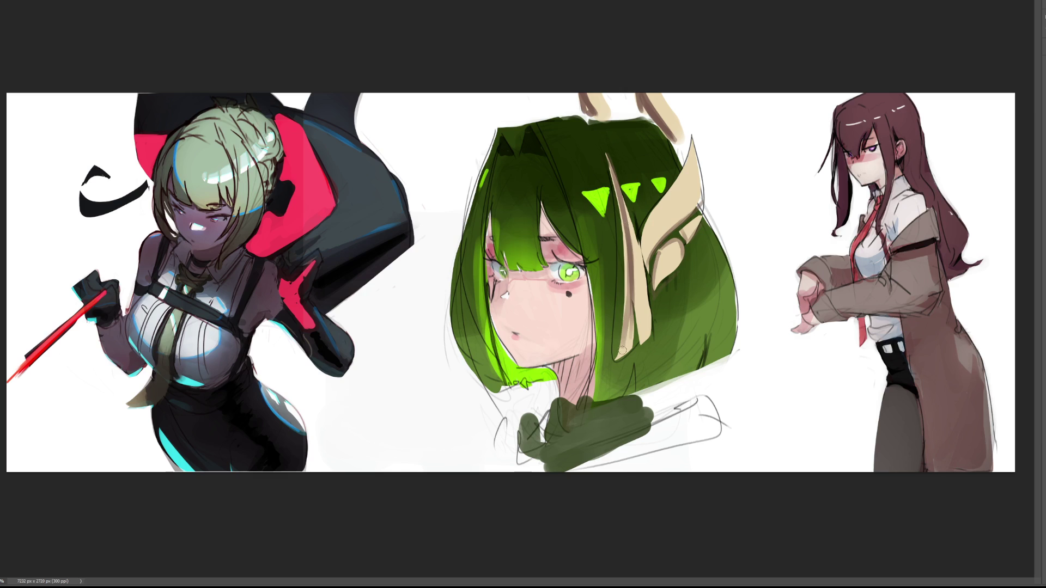
{"action": "left_click_drag", "start_coordinate": [632, 224], "coordinate": [646, 335]}
{"action": "mouse_move", "coordinate": [634, 248]}
{"action": "left_mouse_down"}
{"action": "mouse_move", "coordinate": [643, 342]}
{"action": "mouse_move", "coordinate": [641, 270]}
{"action": "left_mouse_up"}
{"action": "left_click_drag", "start_coordinate": [628, 215], "coordinate": [633, 243]}
{"action": "left_click_drag", "start_coordinate": [622, 185], "coordinate": [635, 292]}
{"action": "left_click_drag", "start_coordinate": [628, 209], "coordinate": [621, 356]}
{"action": "left_click_drag", "start_coordinate": [635, 284], "coordinate": [625, 349]}
{"action": "left_click_drag", "start_coordinate": [640, 273], "coordinate": [648, 305]}
{"action": "key", "text": "ctrl+z"}
{"action": "key", "text": "ctrl+z"}
{"action": "key", "text": "ctrl+z"}
{"action": "key", "text": "ctrl+z"}
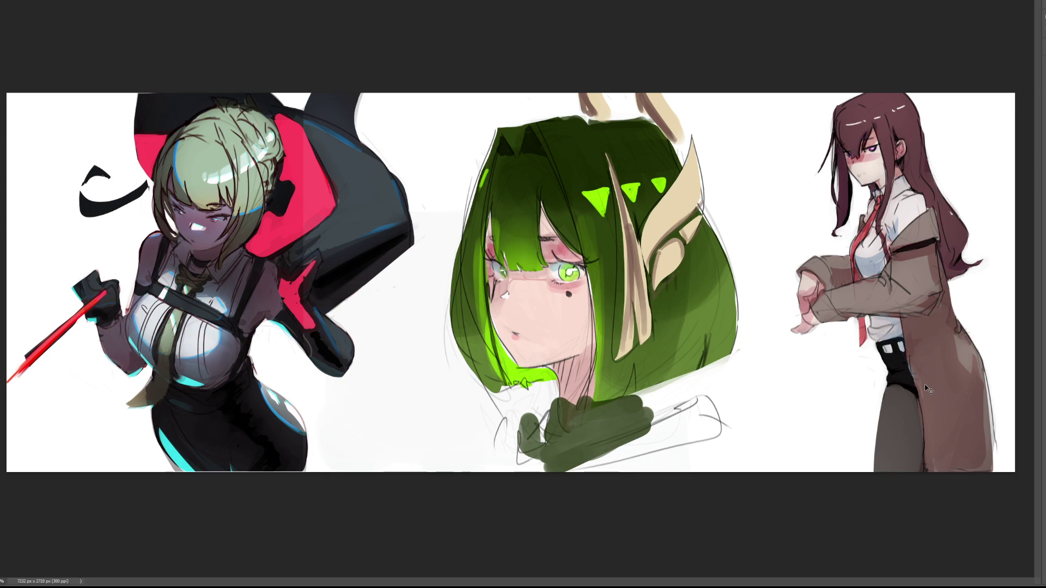
{"action": "key", "text": "ctrl+z"}
{"action": "key", "text": "ctrl+z"}
{"action": "key", "text": "ctrl+z"}
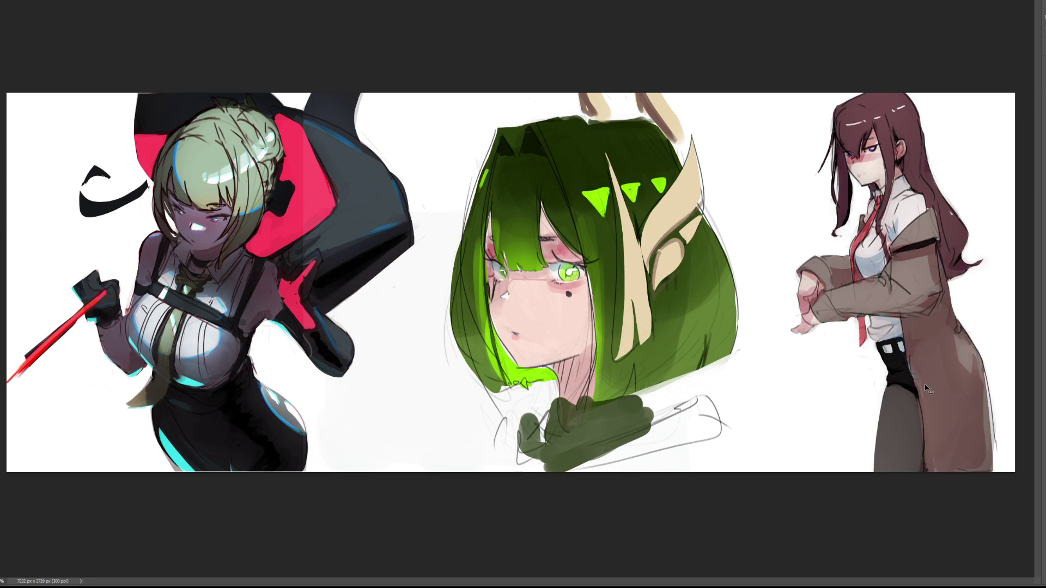
{"action": "key", "text": "ctrl+z"}
{"action": "key", "text": "bracketright"}
{"action": "key", "text": "bracketright"}
{"action": "key", "text": "bracketright"}
{"action": "key", "text": "ctrl+shift+z"}
{"action": "key", "text": "ctrl+shift+z"}
{"action": "key", "text": "ctrl+shift+z"}
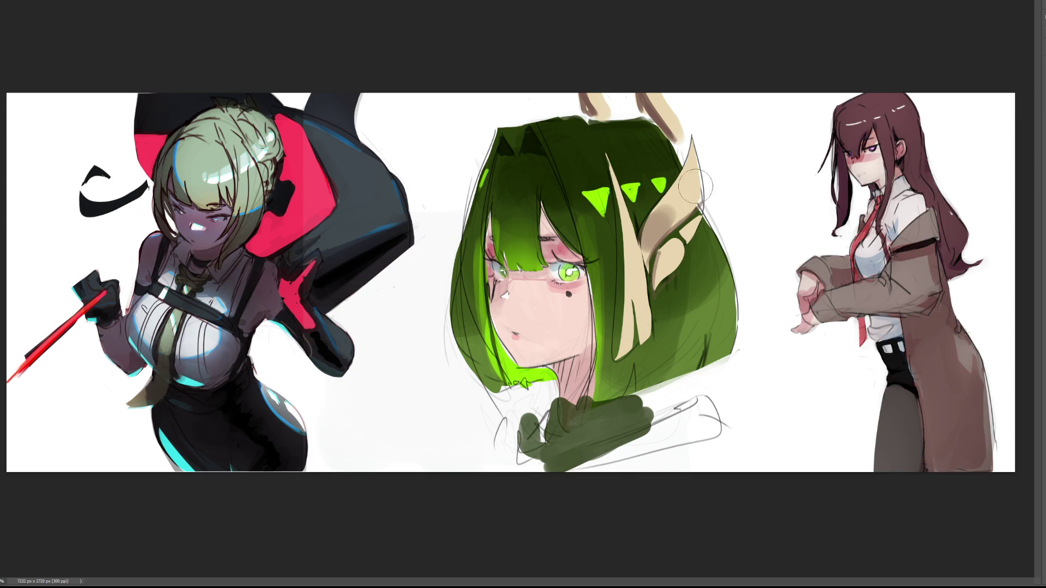
Shade the horn's top and the strand's tip tan, then highlight the ear ornaments
{"action": "left_click_drag", "start_coordinate": [701, 181], "coordinate": [673, 202]}
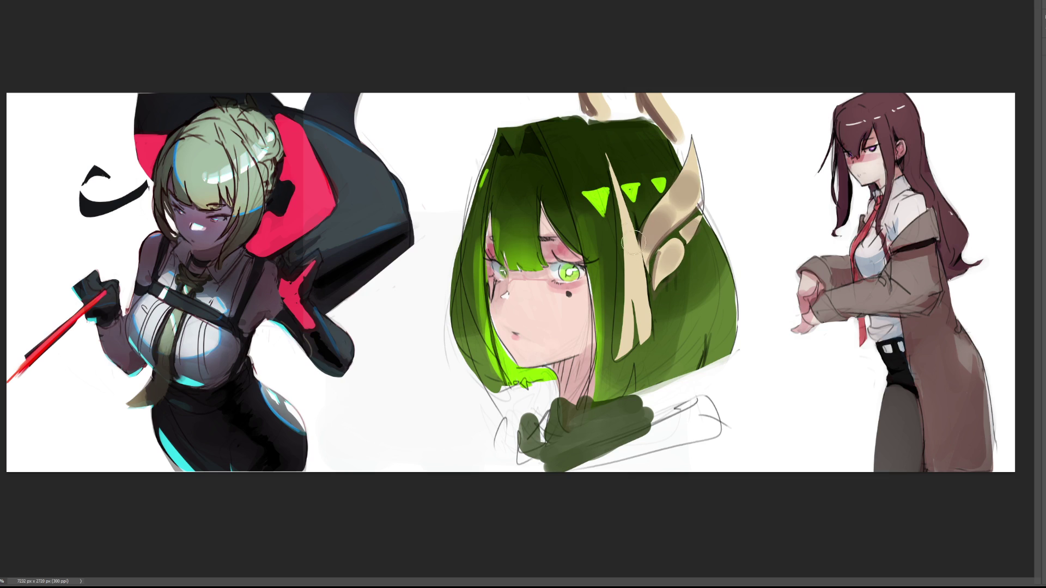
{"action": "left_click_drag", "start_coordinate": [616, 169], "coordinate": [638, 294]}
{"action": "mouse_move", "coordinate": [634, 256]}
{"action": "left_mouse_down"}
{"action": "mouse_move", "coordinate": [632, 306]}
{"action": "mouse_move", "coordinate": [648, 336]}
{"action": "mouse_move", "coordinate": [628, 300]}
{"action": "left_mouse_up"}
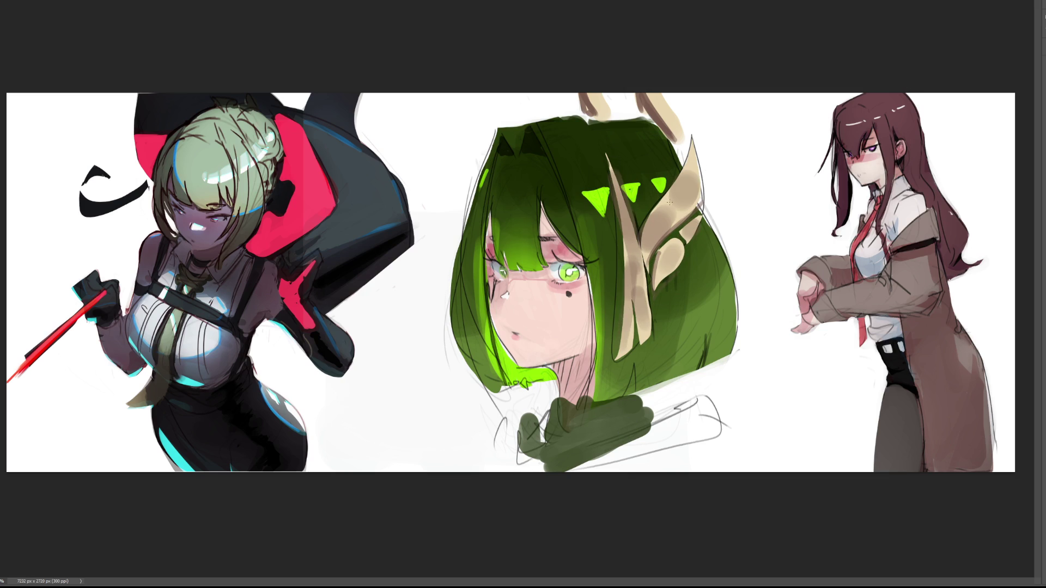
{"action": "mouse_move", "coordinate": [678, 216]}
{"action": "left_mouse_down"}
{"action": "mouse_move", "coordinate": [665, 200]}
{"action": "mouse_move", "coordinate": [690, 232]}
{"action": "mouse_move", "coordinate": [675, 262]}
{"action": "mouse_move", "coordinate": [626, 242]}
{"action": "mouse_move", "coordinate": [646, 276]}
{"action": "left_mouse_up"}
{"action": "left_click_drag", "start_coordinate": [656, 88], "coordinate": [676, 129]}
{"action": "left_click_drag", "start_coordinate": [604, 108], "coordinate": [596, 95]}
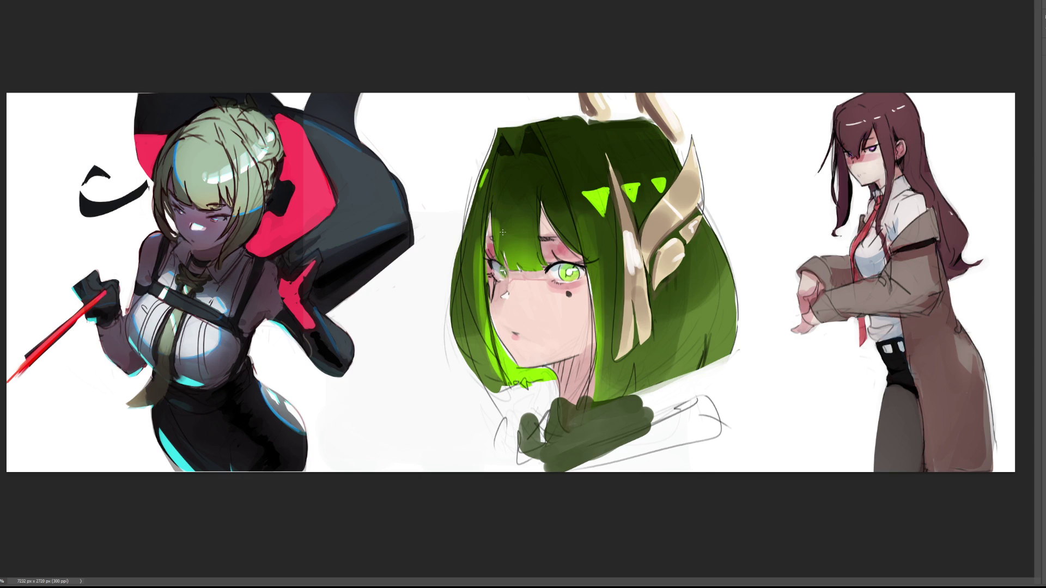
Paint dark lashes on the left eye and extend lashes from the right eye's outer corner
{"action": "left_click_drag", "start_coordinate": [479, 257], "coordinate": [494, 262]}
{"action": "left_click_drag", "start_coordinate": [582, 265], "coordinate": [601, 256]}
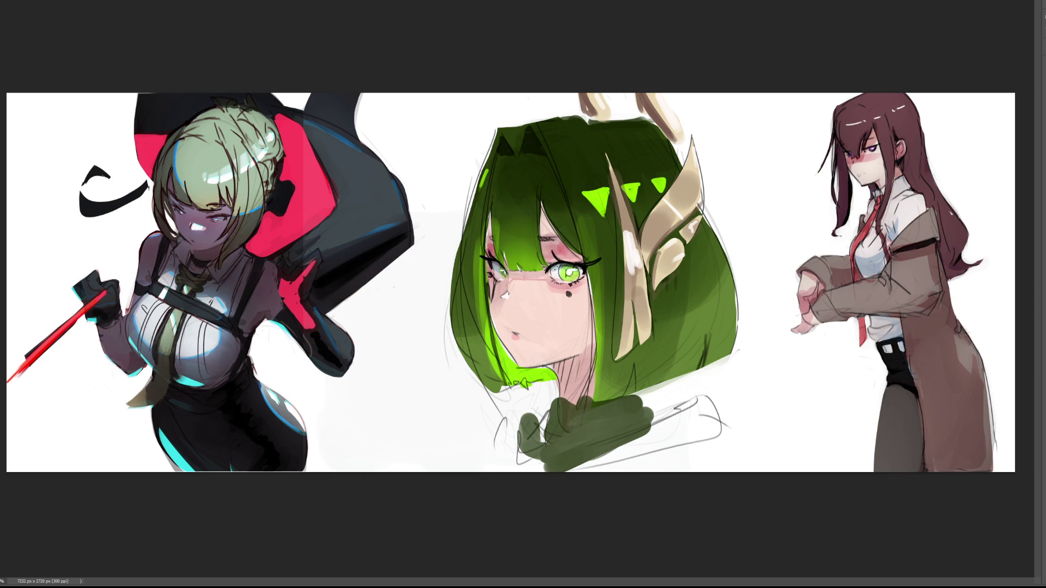
Darken the right eye's inner corner and eyebrow, and line the left hair edge with thin strokes
{"action": "left_click_drag", "start_coordinate": [551, 266], "coordinate": [552, 274]}
{"action": "mouse_move", "coordinate": [556, 240]}
{"action": "left_mouse_down"}
{"action": "mouse_move", "coordinate": [542, 240]}
{"action": "mouse_move", "coordinate": [567, 240]}
{"action": "left_mouse_up"}
{"action": "left_click_drag", "start_coordinate": [485, 259], "coordinate": [484, 324]}
{"action": "left_click_drag", "start_coordinate": [494, 204], "coordinate": [486, 237]}
{"action": "left_click_drag", "start_coordinate": [491, 302], "coordinate": [488, 338]}
{"action": "key", "text": "ctrl+z"}
{"action": "key", "text": "ctrl+z"}
{"action": "key", "text": "ctrl+z"}
{"action": "left_click_drag", "start_coordinate": [491, 206], "coordinate": [489, 258]}
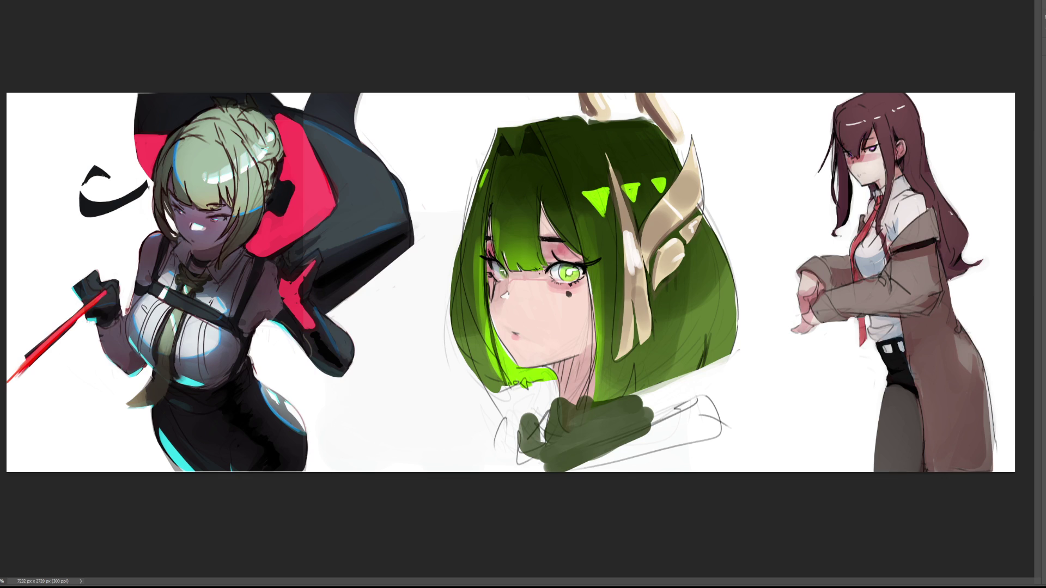
Draw thin dark bang strands above the right eye, extending toward the hair top
{"action": "left_click_drag", "start_coordinate": [541, 209], "coordinate": [544, 260]}
{"action": "left_click_drag", "start_coordinate": [544, 197], "coordinate": [544, 267]}
{"action": "left_click_drag", "start_coordinate": [559, 231], "coordinate": [563, 166]}
{"action": "mouse_move", "coordinate": [523, 263]}
{"action": "left_mouse_down"}
{"action": "mouse_move", "coordinate": [512, 259]}
{"action": "mouse_move", "coordinate": [514, 213]}
{"action": "left_mouse_up"}
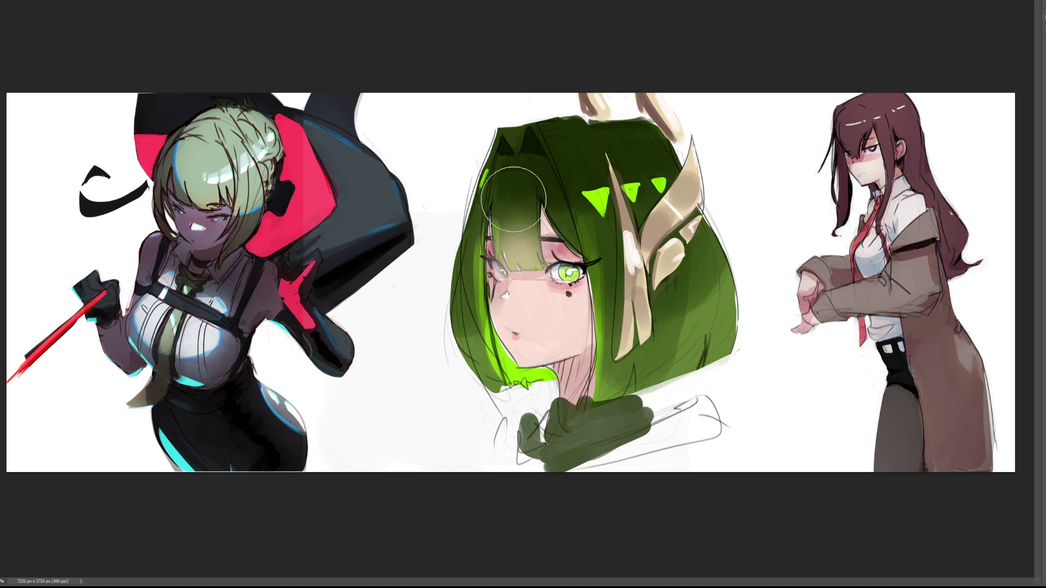
{"action": "key", "text": "bracketleft"}
{"action": "key", "text": "bracketleft"}
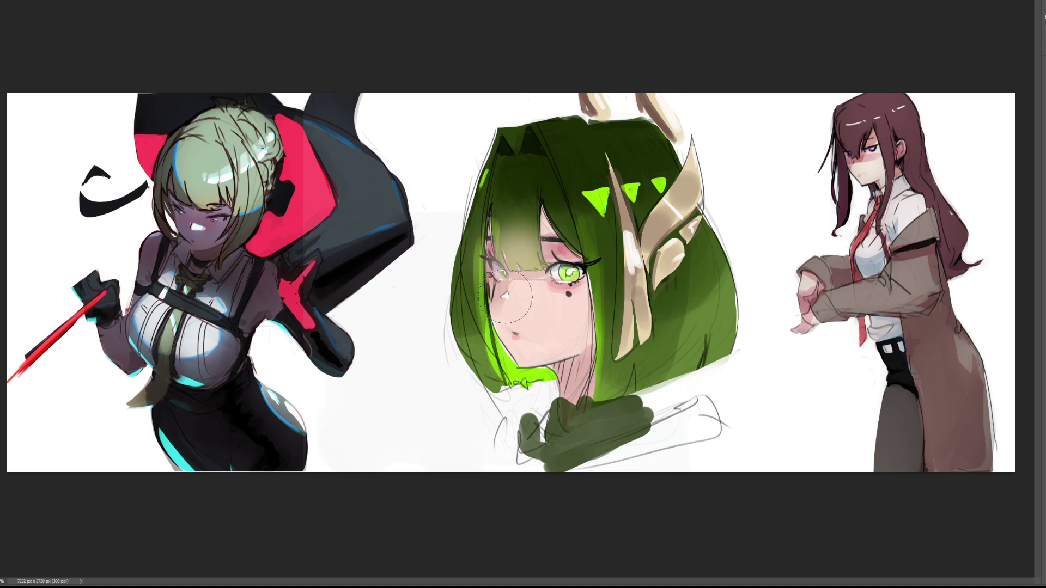
{"action": "left_click_drag", "start_coordinate": [561, 240], "coordinate": [589, 273]}
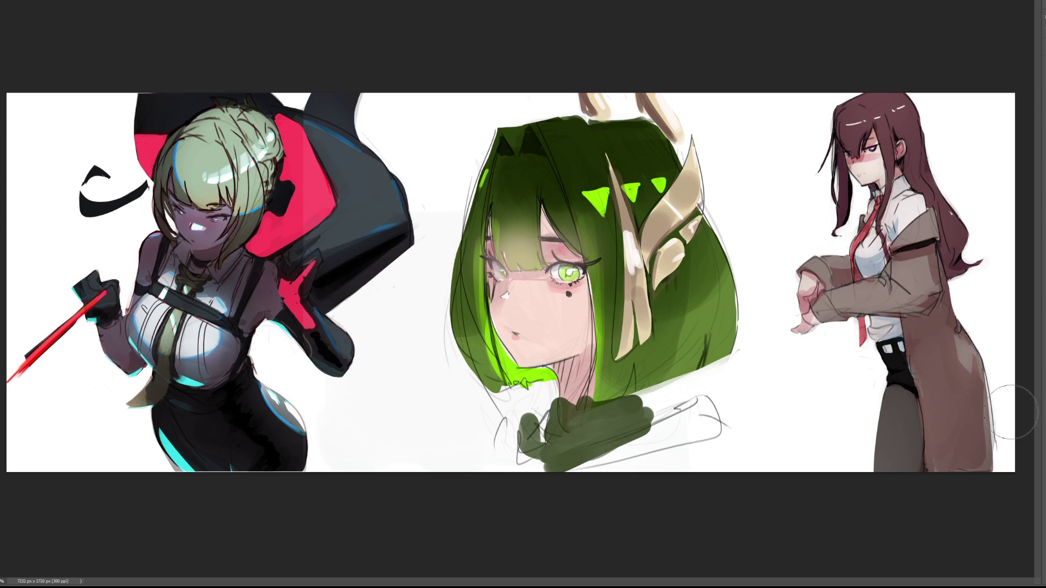
{"action": "key", "text": "ctrl+z"}
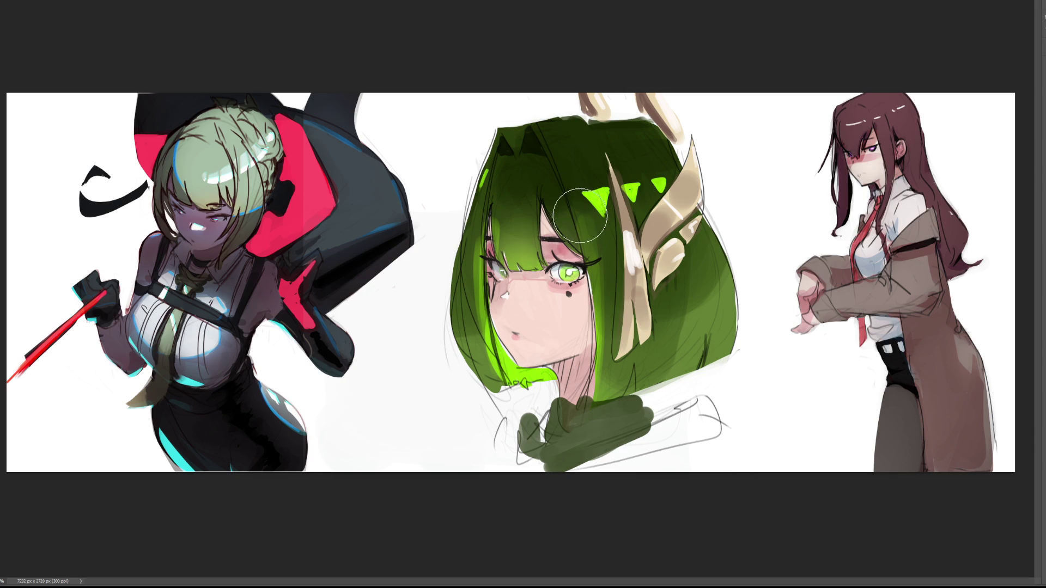
{"action": "left_click", "coordinate": [769, 126]}
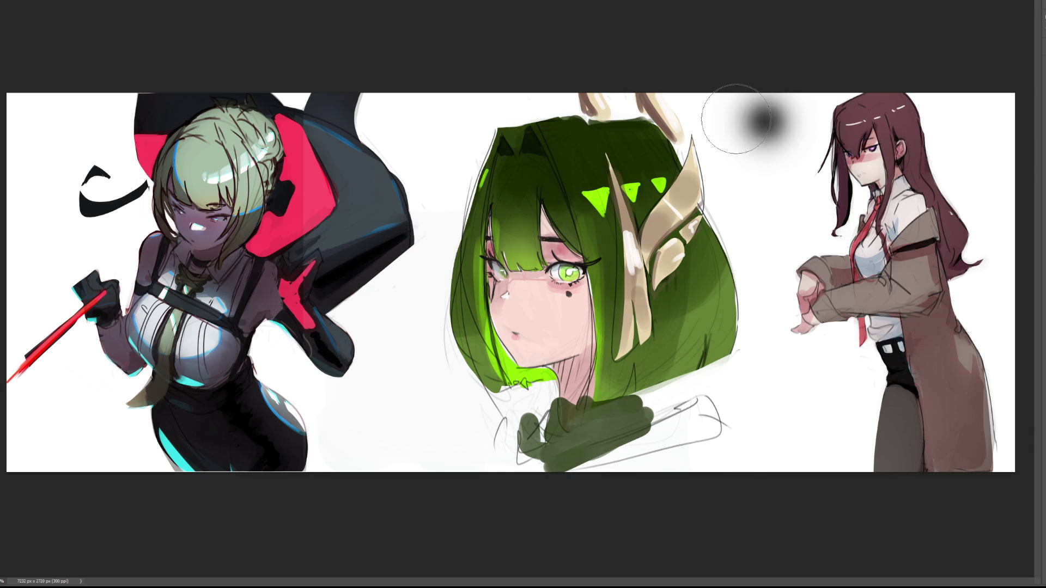
{"action": "key", "text": "ctrl+z"}
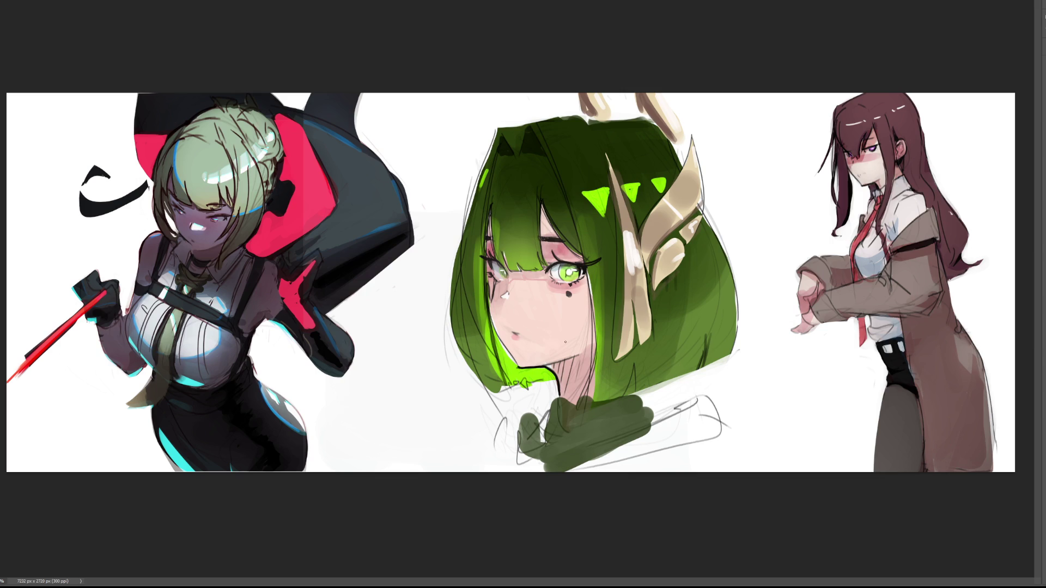
{"action": "left_click_drag", "start_coordinate": [487, 295], "coordinate": [507, 351]}
Darken hair strands left of the face, add a sampled lighter strand, and reinforce the lash lines
{"action": "left_click_drag", "start_coordinate": [492, 206], "coordinate": [496, 262]}
{"action": "left_click_drag", "start_coordinate": [500, 217], "coordinate": [494, 237]}
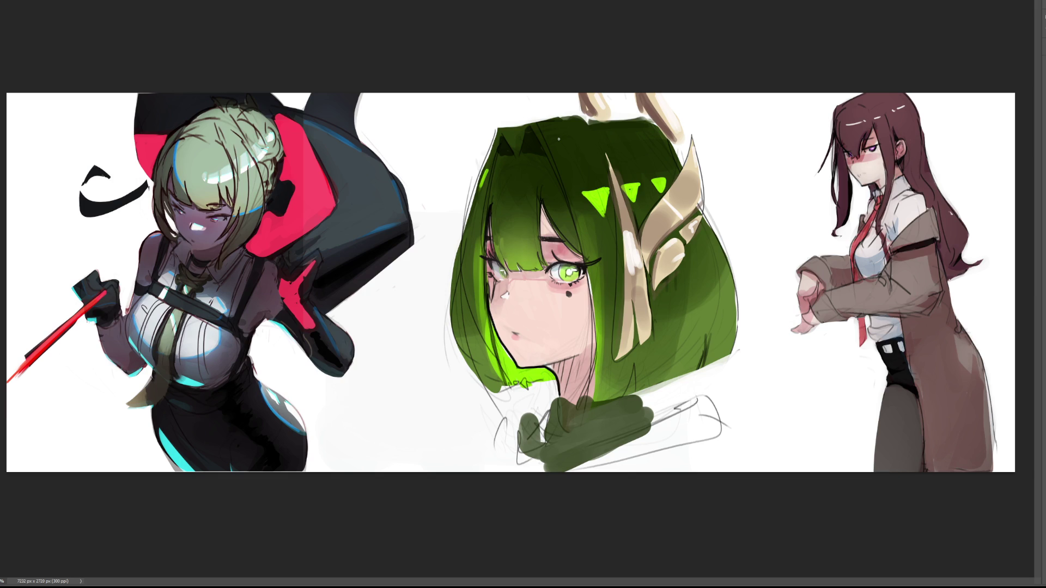
{"action": "left_click", "coordinate": [539, 258], "text": "alt"}
{"action": "mouse_move", "coordinate": [538, 248]}
{"action": "left_mouse_down"}
{"action": "mouse_move", "coordinate": [539, 224]}
{"action": "mouse_move", "coordinate": [539, 249]}
{"action": "left_mouse_up"}
{"action": "left_click_drag", "start_coordinate": [577, 279], "coordinate": [573, 284]}
{"action": "left_click_drag", "start_coordinate": [565, 264], "coordinate": [549, 269]}
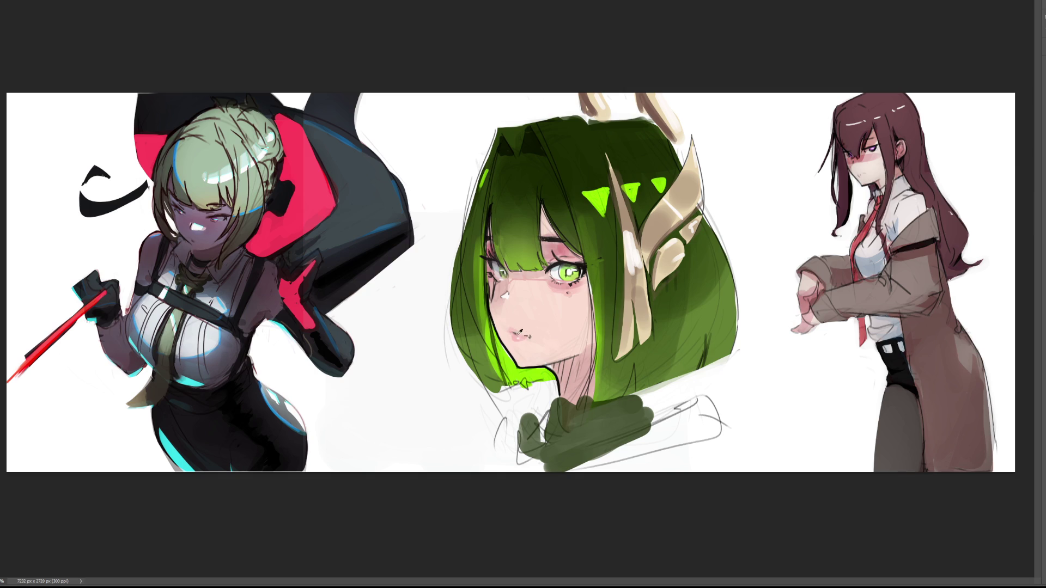
Sample skin and neck tones, paint two light patches on the neck and a faint chin shadow
{"action": "left_click", "coordinate": [522, 329], "text": "alt"}
{"action": "left_click", "coordinate": [565, 350], "text": "alt"}
{"action": "left_click_drag", "start_coordinate": [542, 361], "coordinate": [576, 351]}
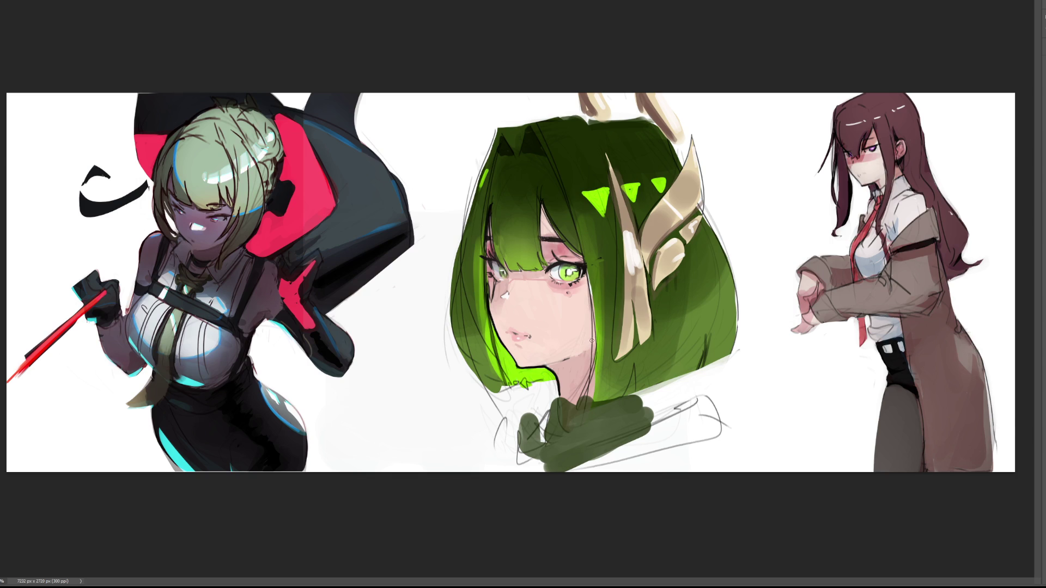
{"action": "left_click_drag", "start_coordinate": [594, 355], "coordinate": [588, 372]}
{"action": "mouse_move", "coordinate": [557, 387]}
{"action": "left_mouse_down"}
{"action": "mouse_move", "coordinate": [563, 404]}
{"action": "mouse_move", "coordinate": [546, 414]}
{"action": "mouse_move", "coordinate": [548, 426]}
{"action": "mouse_move", "coordinate": [587, 387]}
{"action": "mouse_move", "coordinate": [594, 406]}
{"action": "mouse_move", "coordinate": [575, 404]}
{"action": "mouse_move", "coordinate": [583, 398]}
{"action": "mouse_move", "coordinate": [570, 417]}
{"action": "left_mouse_up"}
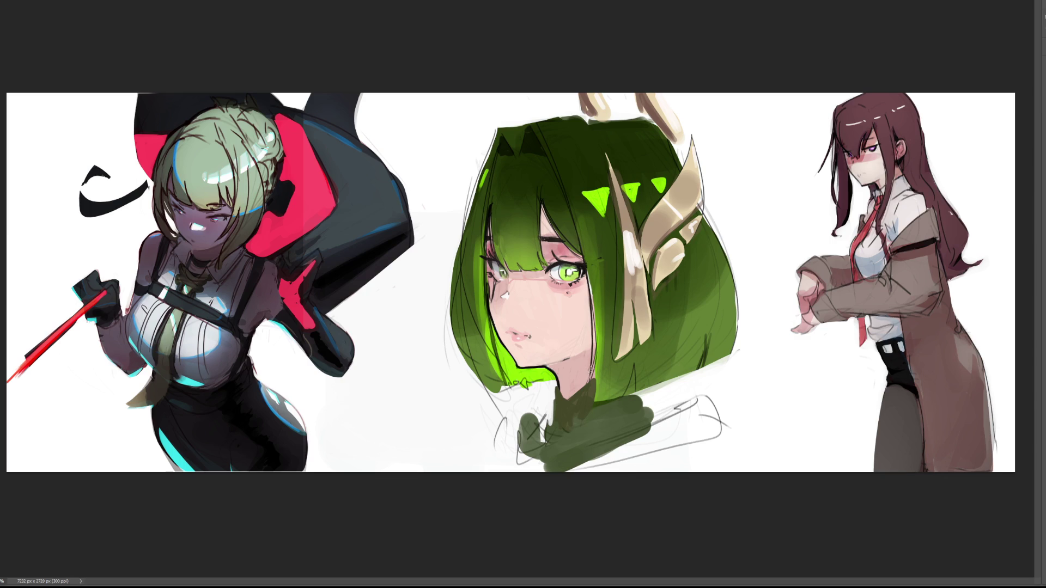
Try dark strokes along the hair edge beside the cheek, undoing each attempt
{"action": "left_click_drag", "start_coordinate": [589, 266], "coordinate": [594, 372]}
{"action": "left_click_drag", "start_coordinate": [592, 286], "coordinate": [594, 379]}
{"action": "left_click_drag", "start_coordinate": [593, 377], "coordinate": [594, 405]}
{"action": "left_click_drag", "start_coordinate": [595, 324], "coordinate": [597, 387]}
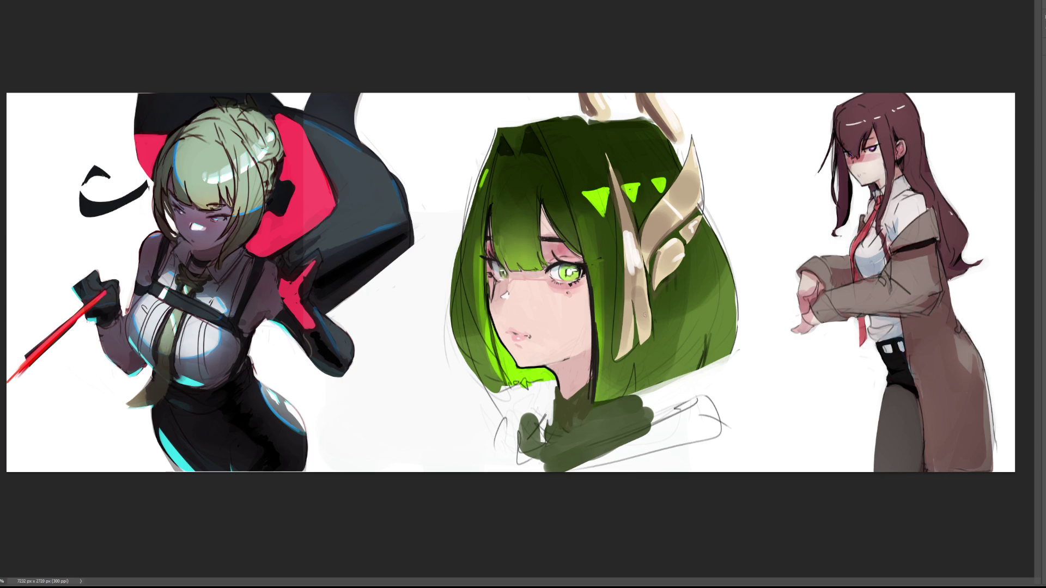
{"action": "key", "text": "ctrl+z"}
{"action": "key", "text": "ctrl+z"}
{"action": "left_click_drag", "start_coordinate": [594, 312], "coordinate": [594, 368]}
{"action": "key", "text": "ctrl+z"}
{"action": "left_click_drag", "start_coordinate": [594, 311], "coordinate": [596, 389]}
Remove the hair-edge strokes for good, then paint dark green shading down the neck
{"action": "key", "text": "ctrl+z"}
{"action": "key", "text": "ctrl+z"}
{"action": "key", "text": "ctrl+shift+z"}
{"action": "key", "text": "ctrl+z"}
{"action": "key", "text": "ctrl+shift+z"}
{"action": "key", "text": "ctrl+z"}
{"action": "key", "text": "ctrl+shift+z"}
{"action": "key", "text": "ctrl+z"}
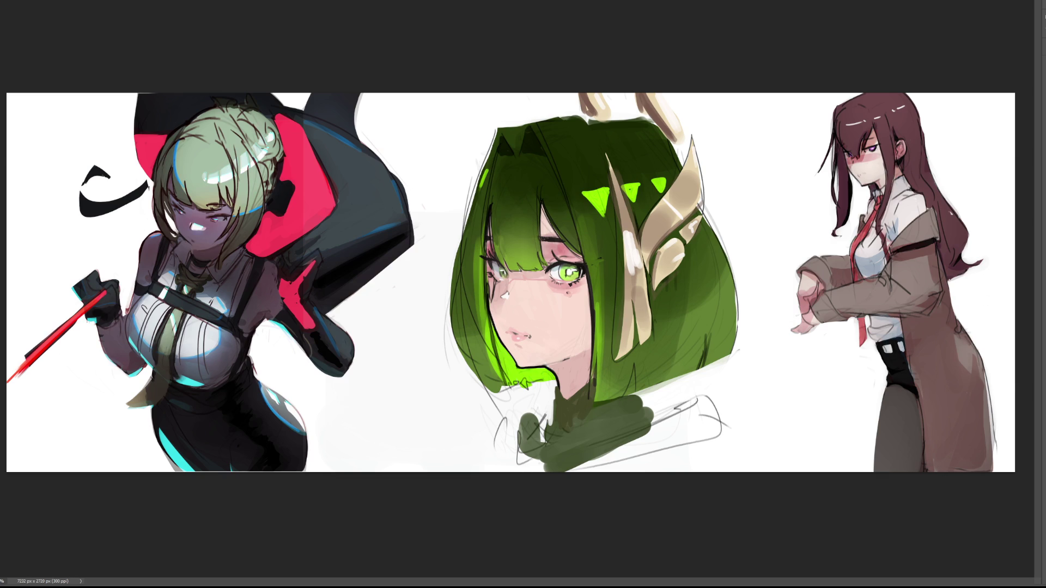
{"action": "left_click_drag", "start_coordinate": [557, 389], "coordinate": [564, 441]}
{"action": "mouse_move", "coordinate": [591, 388]}
{"action": "left_mouse_down"}
{"action": "mouse_move", "coordinate": [555, 438]}
{"action": "mouse_move", "coordinate": [627, 397]}
{"action": "mouse_move", "coordinate": [629, 413]}
{"action": "mouse_move", "coordinate": [564, 436]}
{"action": "mouse_move", "coordinate": [576, 415]}
{"action": "mouse_move", "coordinate": [626, 414]}
{"action": "mouse_move", "coordinate": [545, 453]}
{"action": "mouse_move", "coordinate": [548, 427]}
{"action": "mouse_move", "coordinate": [610, 430]}
{"action": "mouse_move", "coordinate": [586, 420]}
{"action": "left_mouse_up"}
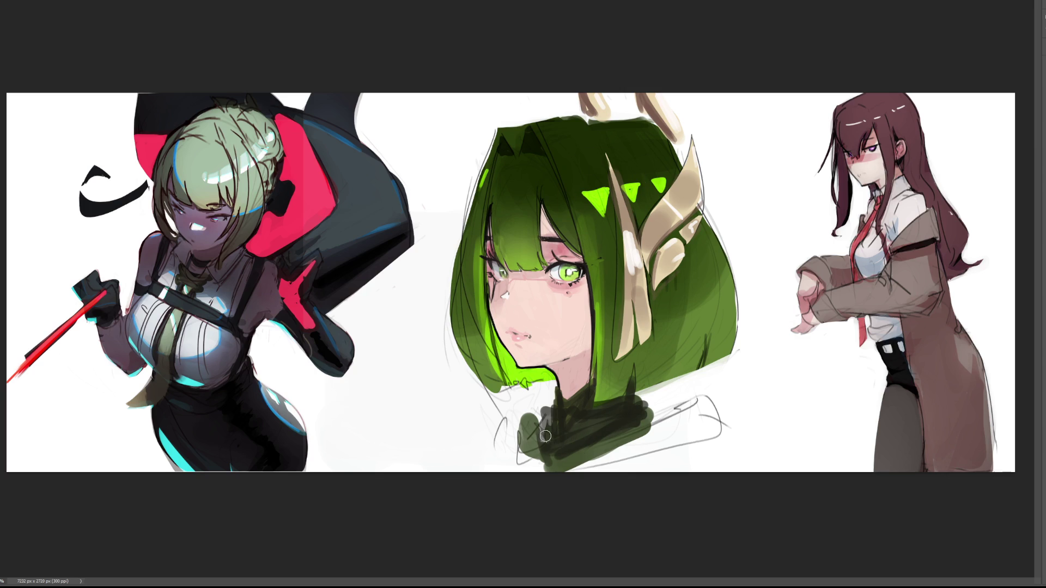
Paint lime-green accents on the collar's lower left and extend the dark collar shape rightward
{"action": "left_click_drag", "start_coordinate": [540, 434], "coordinate": [545, 468]}
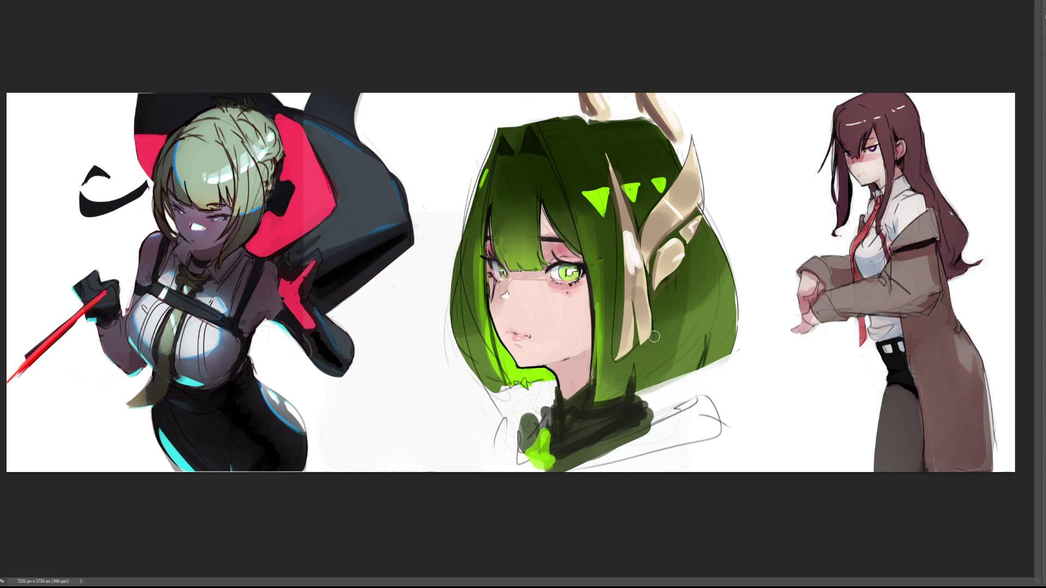
{"action": "left_click_drag", "start_coordinate": [635, 404], "coordinate": [650, 417]}
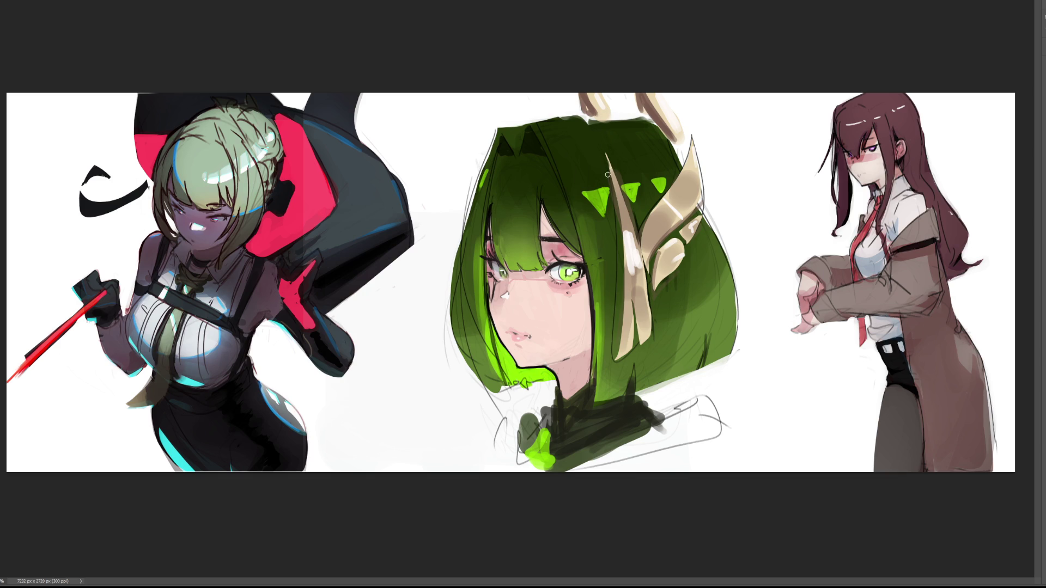
Paint a bright green oval gem on the horn, outline it darker and brighten its centre
{"action": "left_click_drag", "start_coordinate": [606, 169], "coordinate": [620, 225]}
{"action": "mouse_move", "coordinate": [669, 255]}
{"action": "left_mouse_down"}
{"action": "mouse_move", "coordinate": [664, 265]}
{"action": "mouse_move", "coordinate": [672, 258]}
{"action": "left_mouse_up"}
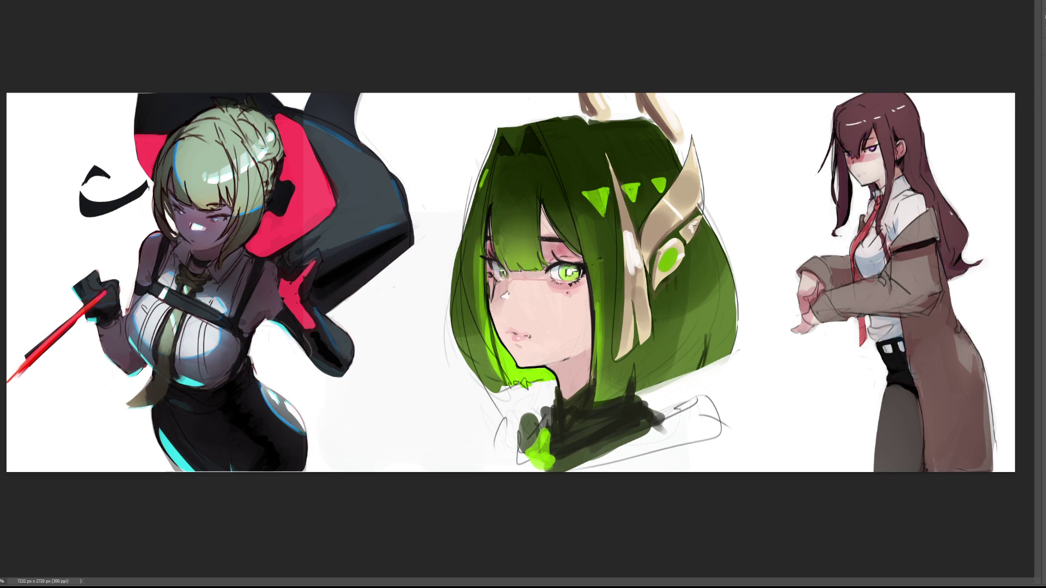
{"action": "mouse_move", "coordinate": [663, 271]}
{"action": "left_mouse_down"}
{"action": "mouse_move", "coordinate": [680, 246]}
{"action": "mouse_move", "coordinate": [669, 259]}
{"action": "left_mouse_up"}
{"action": "mouse_move", "coordinate": [667, 251]}
{"action": "left_mouse_down"}
{"action": "mouse_move", "coordinate": [661, 267]}
{"action": "mouse_move", "coordinate": [676, 254]}
{"action": "left_mouse_up"}
{"action": "left_click_drag", "start_coordinate": [666, 255], "coordinate": [673, 263]}
{"action": "mouse_move", "coordinate": [587, 340]}
{"action": "left_mouse_down"}
{"action": "mouse_move", "coordinate": [584, 286]}
{"action": "mouse_move", "coordinate": [594, 324]}
{"action": "left_mouse_up"}
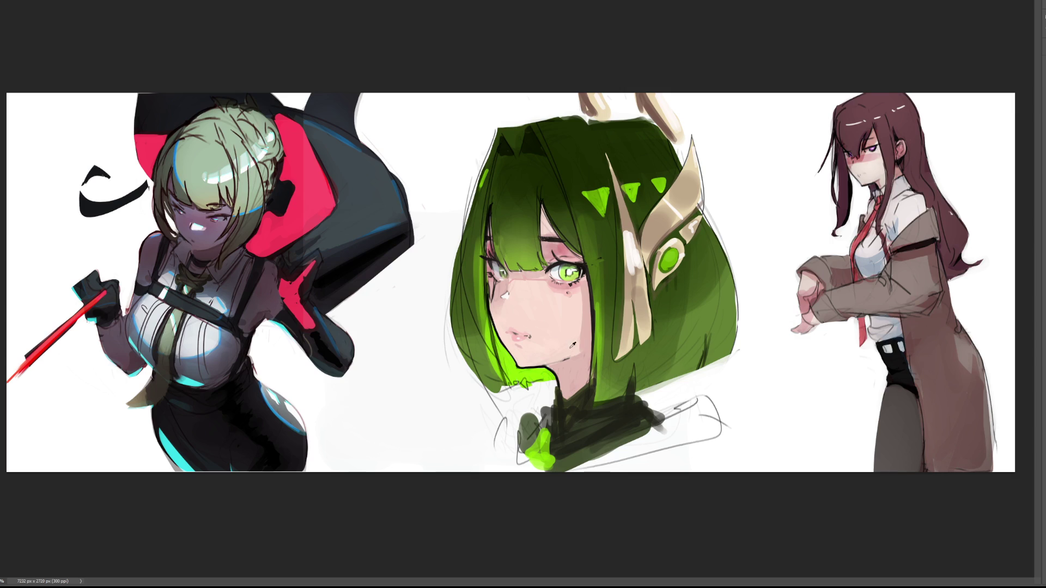
Soften the chin and neck shading, then marquee-select the whole middle portrait
{"action": "left_click_drag", "start_coordinate": [575, 360], "coordinate": [553, 364]}
{"action": "mouse_move", "coordinate": [434, 73]}
{"action": "left_mouse_down"}
{"action": "mouse_move", "coordinate": [703, 444]}
{"action": "mouse_move", "coordinate": [763, 474]}
{"action": "left_mouse_up"}
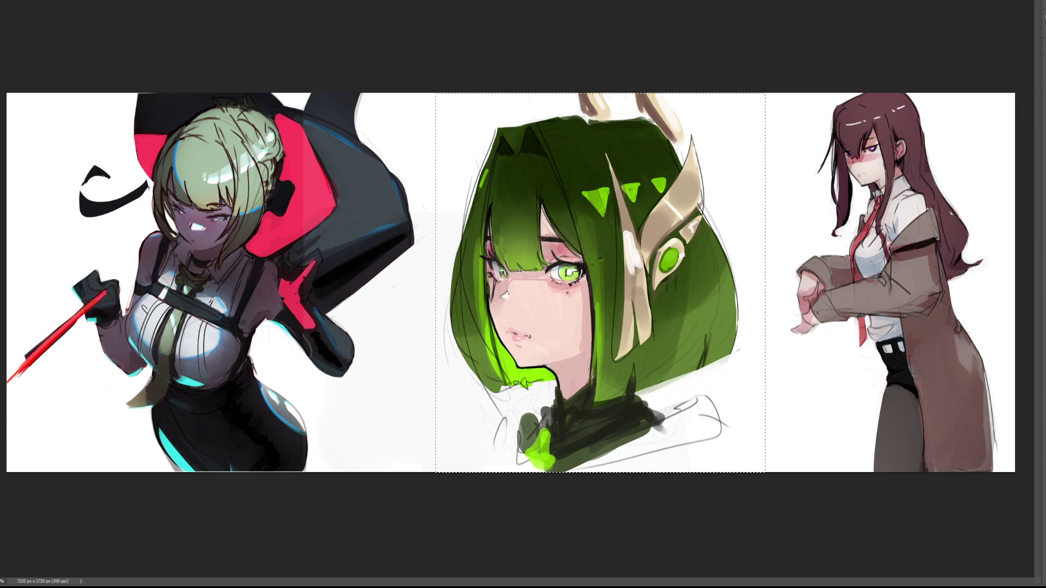
Commit the outward reshape of the portrait, deselect, and lasso the top of the bangs
{"action": "key", "text": "ctrl+z"}
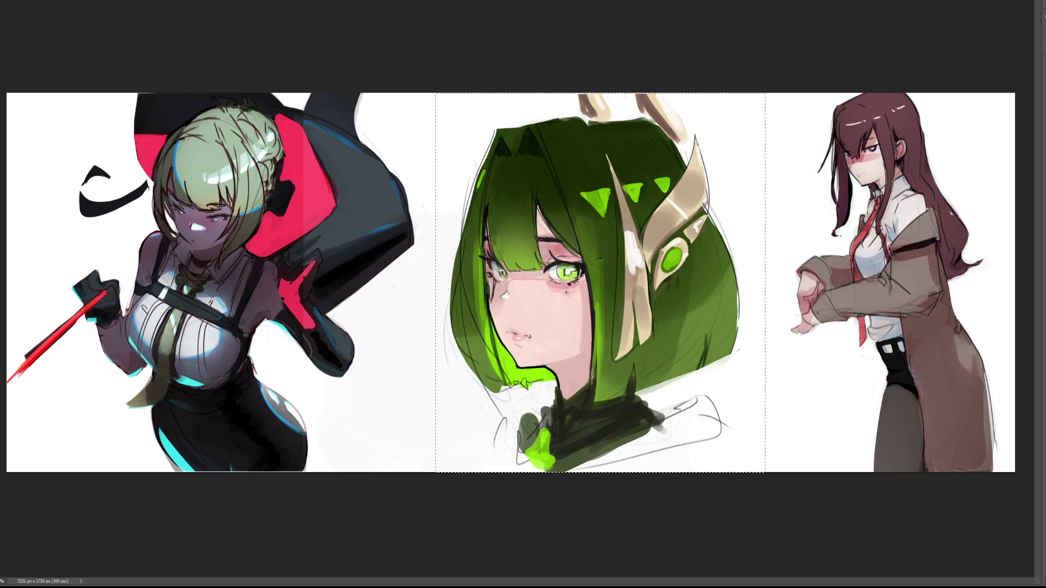
{"action": "key", "text": "ctrl+d"}
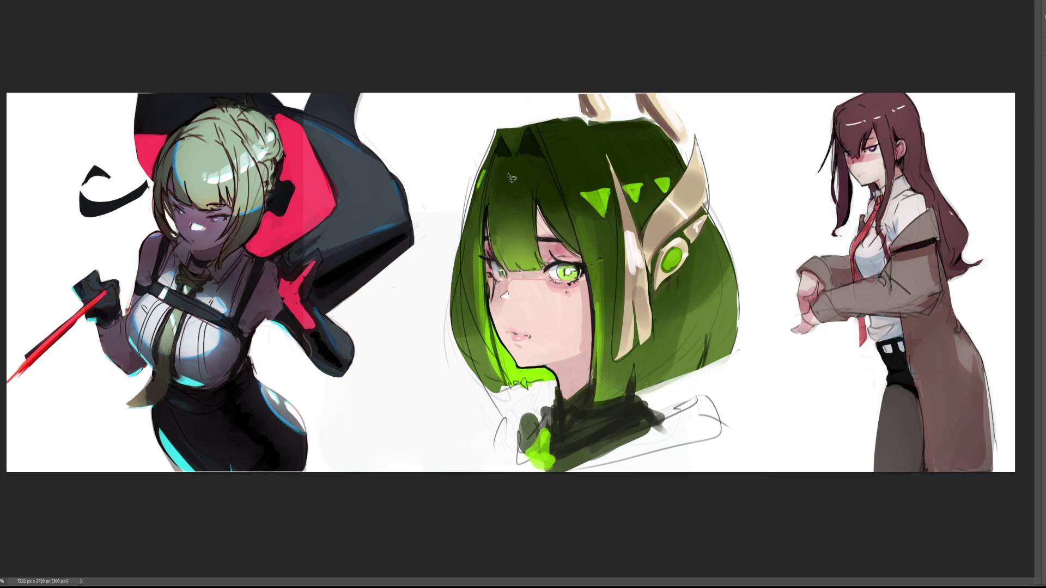
{"action": "mouse_move", "coordinate": [491, 186]}
{"action": "left_mouse_down"}
{"action": "mouse_move", "coordinate": [503, 166]}
{"action": "mouse_move", "coordinate": [553, 181]}
{"action": "mouse_move", "coordinate": [498, 171]}
{"action": "mouse_move", "coordinate": [505, 162]}
{"action": "mouse_move", "coordinate": [545, 173]}
{"action": "mouse_move", "coordinate": [562, 194]}
{"action": "mouse_move", "coordinate": [538, 180]}
{"action": "mouse_move", "coordinate": [490, 180]}
{"action": "left_mouse_up"}
Paint the selected bangs area beige with a larger brush, then select the tan headband shape
{"action": "key", "text": "bracketright"}
{"action": "key", "text": "bracketright"}
{"action": "key", "text": "bracketright"}
{"action": "left_click_drag", "start_coordinate": [550, 153], "coordinate": [581, 213]}
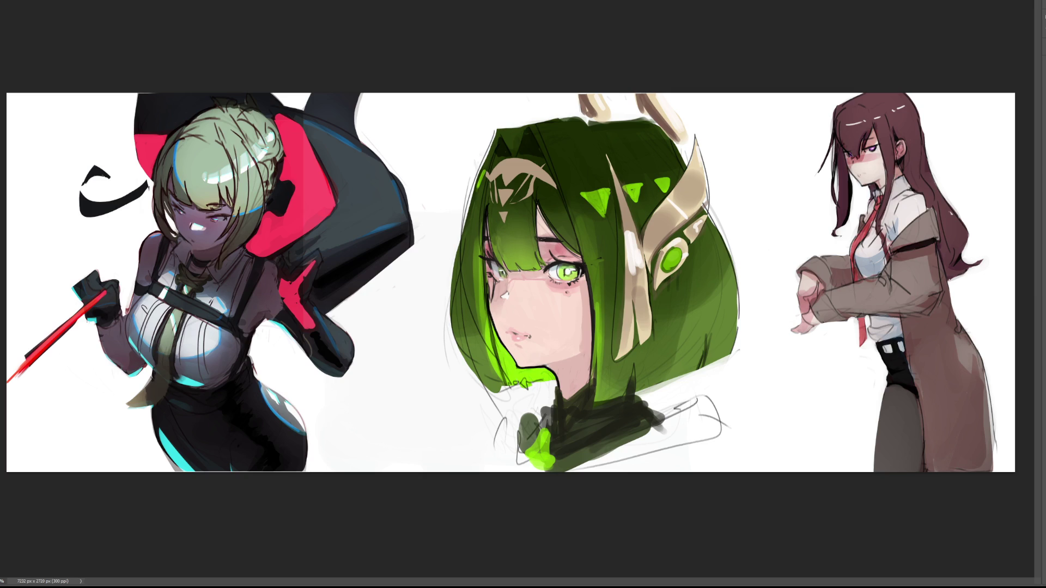
{"action": "key", "text": "ctrl+shift+d"}
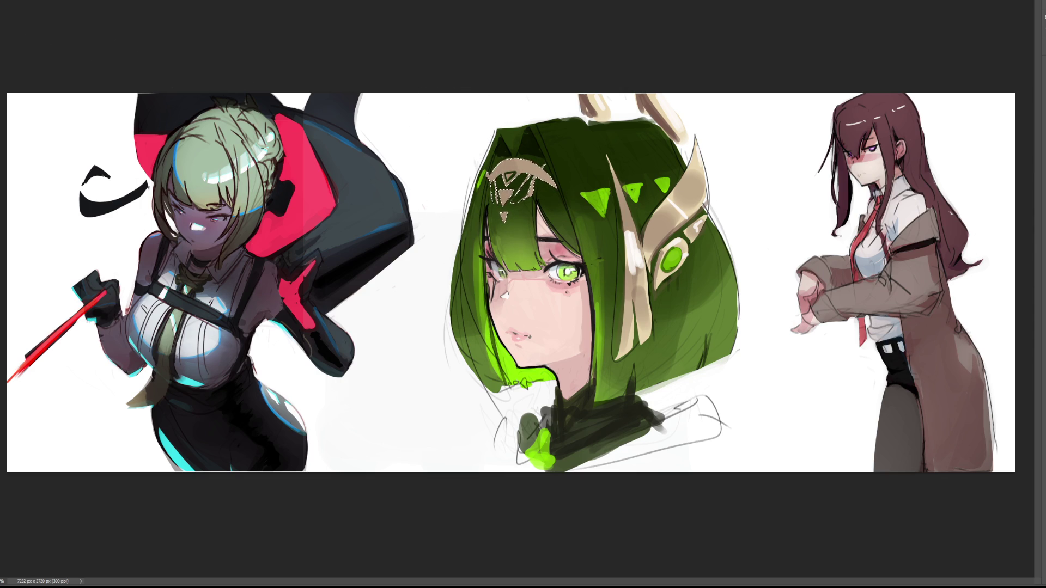
{"action": "key", "text": "alt+BackSpace"}
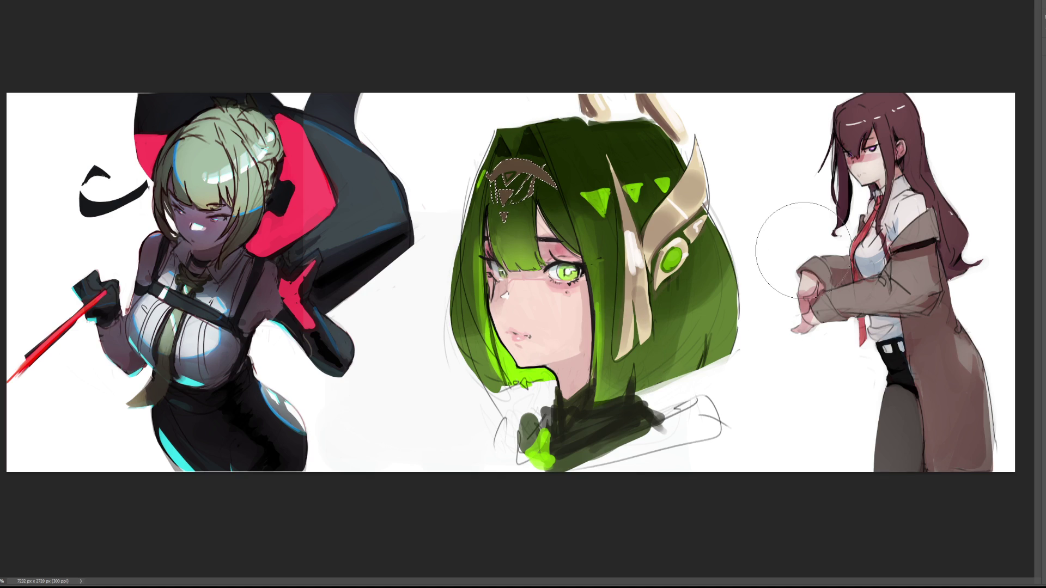
{"action": "key", "text": "ctrl+z"}
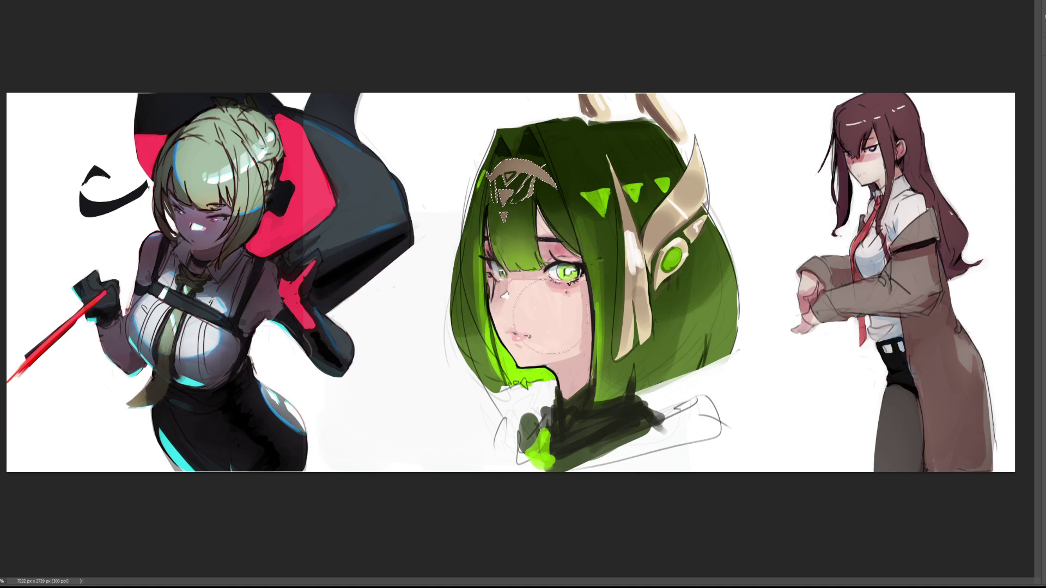
{"action": "key", "text": "bracketleft"}
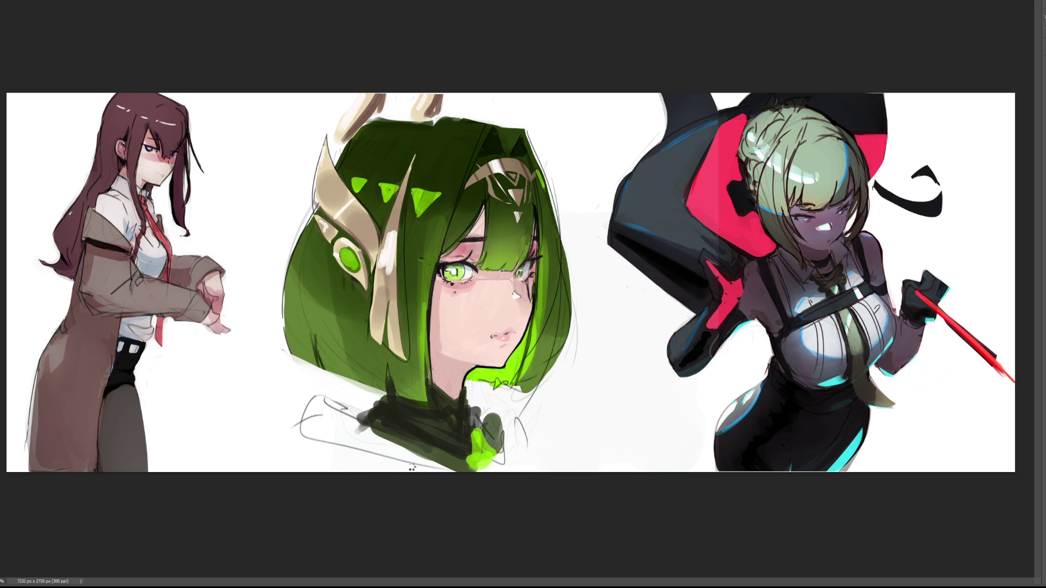
{"action": "key", "text": "h"}
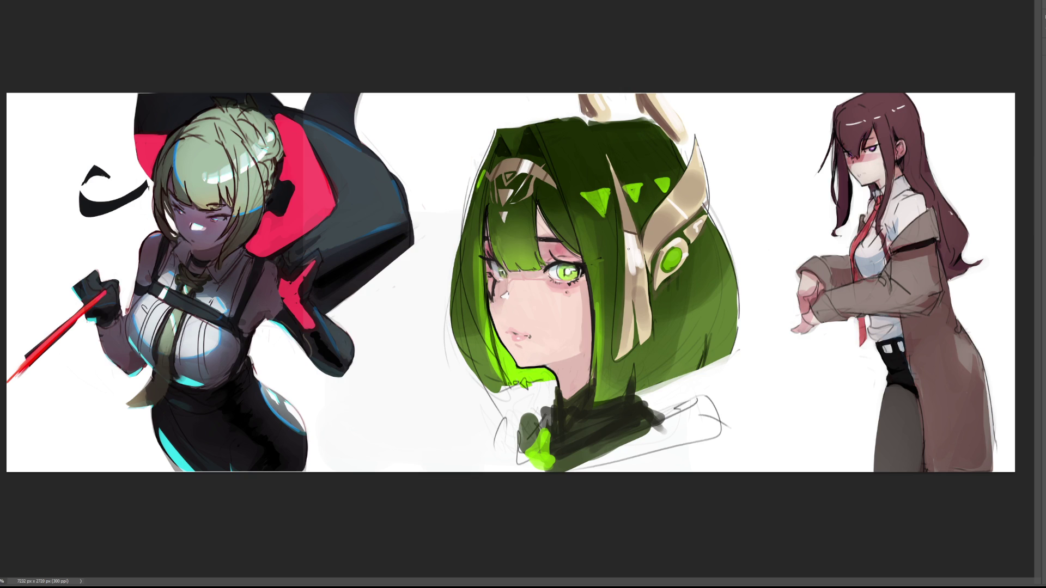
Draw dark line details across the cream horn band and around the green gem
{"action": "left_click_drag", "start_coordinate": [626, 270], "coordinate": [632, 270]}
{"action": "mouse_move", "coordinate": [674, 200]}
{"action": "left_mouse_down"}
{"action": "mouse_move", "coordinate": [684, 210]}
{"action": "mouse_move", "coordinate": [688, 173]}
{"action": "left_mouse_up"}
{"action": "left_click_drag", "start_coordinate": [650, 252], "coordinate": [710, 195]}
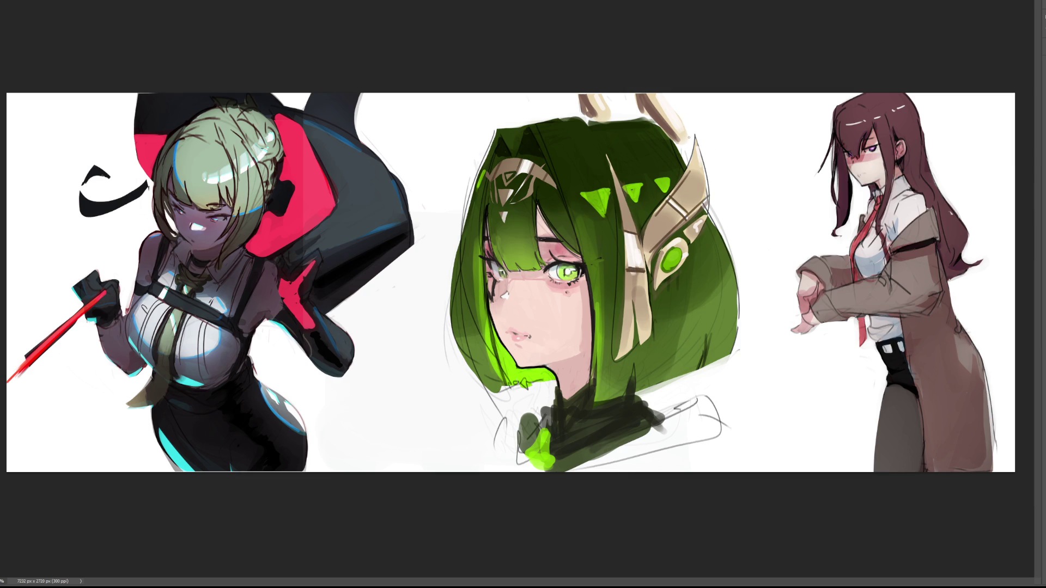
{"action": "left_click_drag", "start_coordinate": [633, 293], "coordinate": [640, 341]}
{"action": "mouse_move", "coordinate": [664, 257]}
{"action": "left_mouse_down"}
{"action": "mouse_move", "coordinate": [681, 248]}
{"action": "mouse_move", "coordinate": [657, 284]}
{"action": "mouse_move", "coordinate": [664, 289]}
{"action": "left_mouse_up"}
{"action": "left_click_drag", "start_coordinate": [697, 224], "coordinate": [692, 233]}
{"action": "left_click_drag", "start_coordinate": [706, 215], "coordinate": [697, 231]}
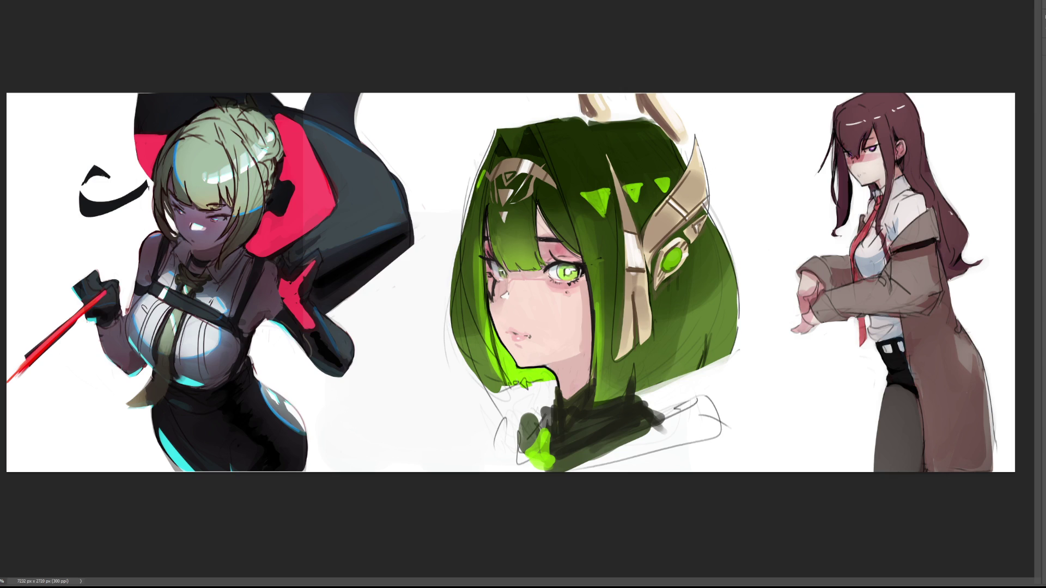
Add a light highlight along the horn's left edge and lasso-select the ornament
{"action": "mouse_move", "coordinate": [616, 149]}
{"action": "left_mouse_down"}
{"action": "mouse_move", "coordinate": [628, 269]}
{"action": "mouse_move", "coordinate": [622, 344]}
{"action": "mouse_move", "coordinate": [635, 362]}
{"action": "mouse_move", "coordinate": [637, 303]}
{"action": "mouse_move", "coordinate": [645, 350]}
{"action": "mouse_move", "coordinate": [658, 313]}
{"action": "mouse_move", "coordinate": [613, 164]}
{"action": "mouse_move", "coordinate": [618, 357]}
{"action": "left_mouse_up"}
{"action": "mouse_move", "coordinate": [650, 253]}
{"action": "left_mouse_down"}
{"action": "mouse_move", "coordinate": [699, 143]}
{"action": "mouse_move", "coordinate": [710, 203]}
{"action": "left_mouse_up"}
{"action": "key", "text": "bracketright"}
{"action": "key", "text": "bracketright"}
{"action": "key", "text": "bracketright"}
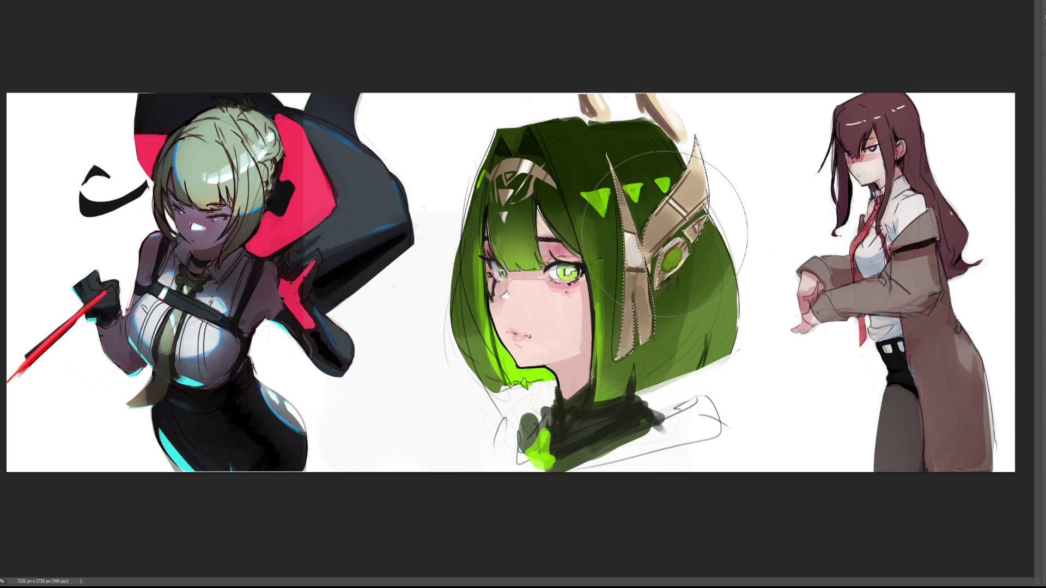
Paint white highlight streaks across the gold ornament near the gem, then clear the selection
{"action": "key", "text": "alt"}
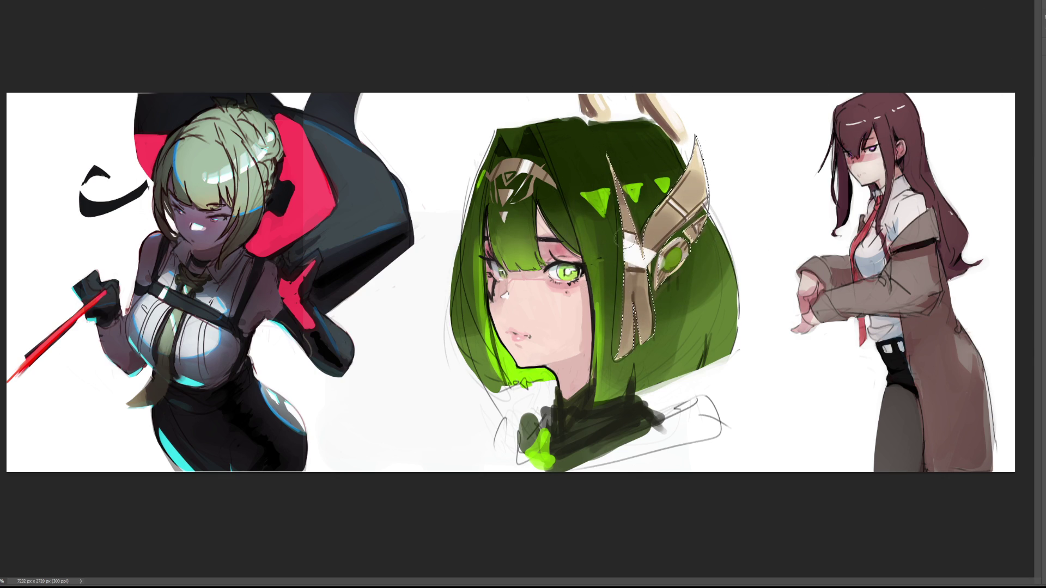
{"action": "left_click_drag", "start_coordinate": [699, 188], "coordinate": [660, 208]}
{"action": "left_click_drag", "start_coordinate": [703, 220], "coordinate": [685, 233]}
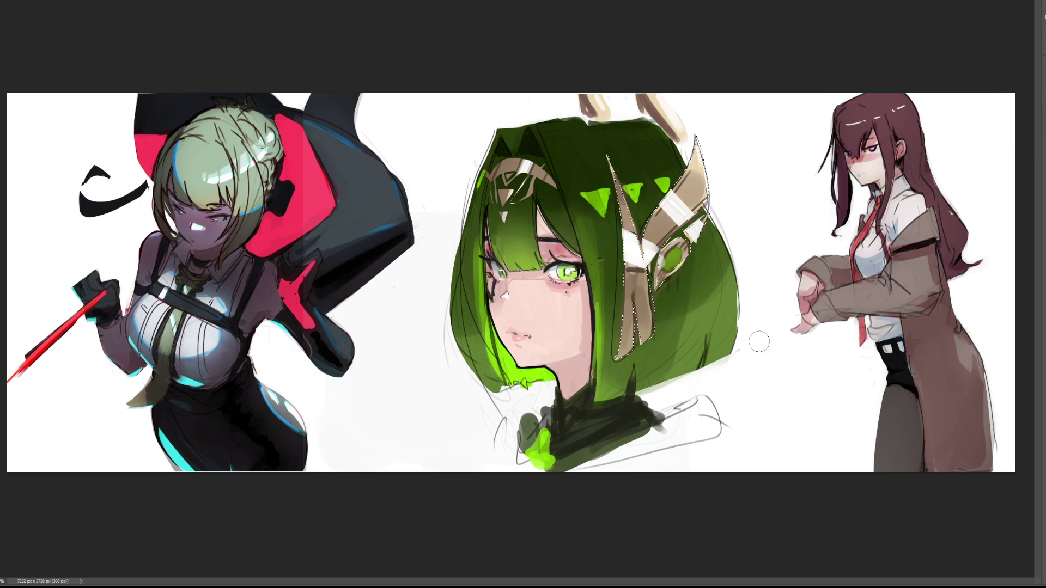
{"action": "key", "text": "v"}
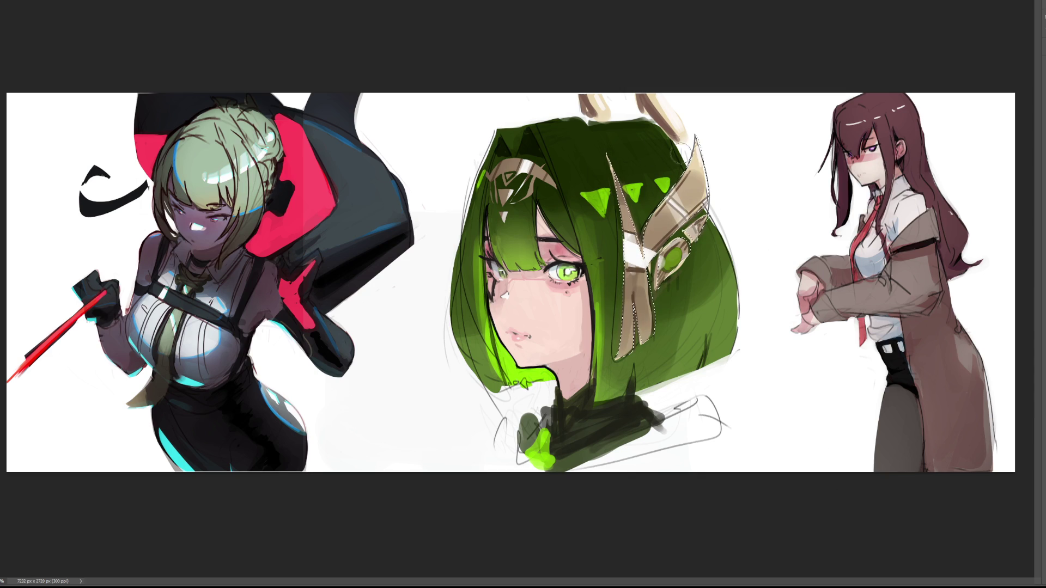
{"action": "left_click_drag", "start_coordinate": [700, 219], "coordinate": [671, 174]}
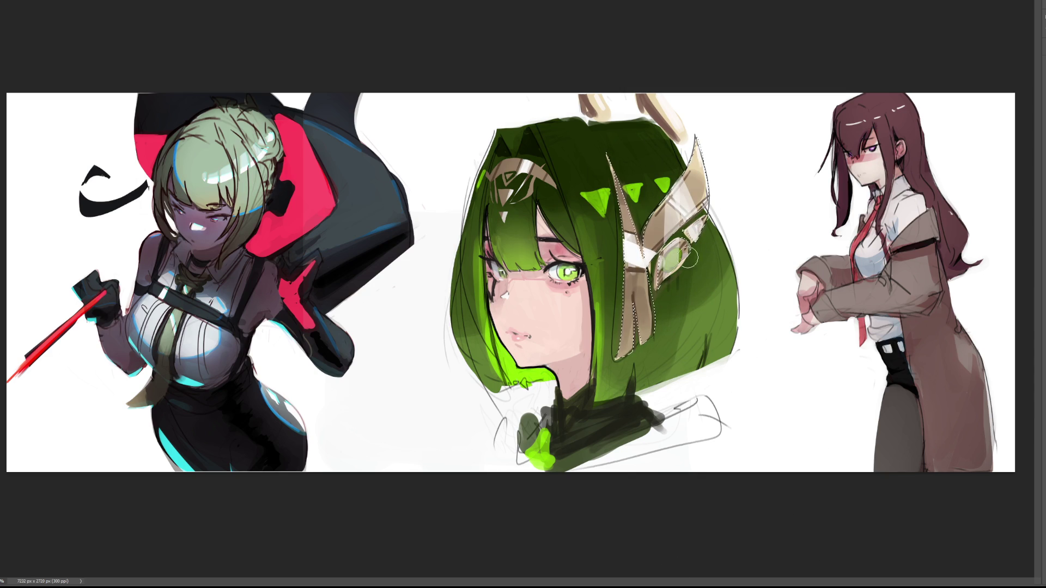
{"action": "left_click_drag", "start_coordinate": [644, 248], "coordinate": [708, 194]}
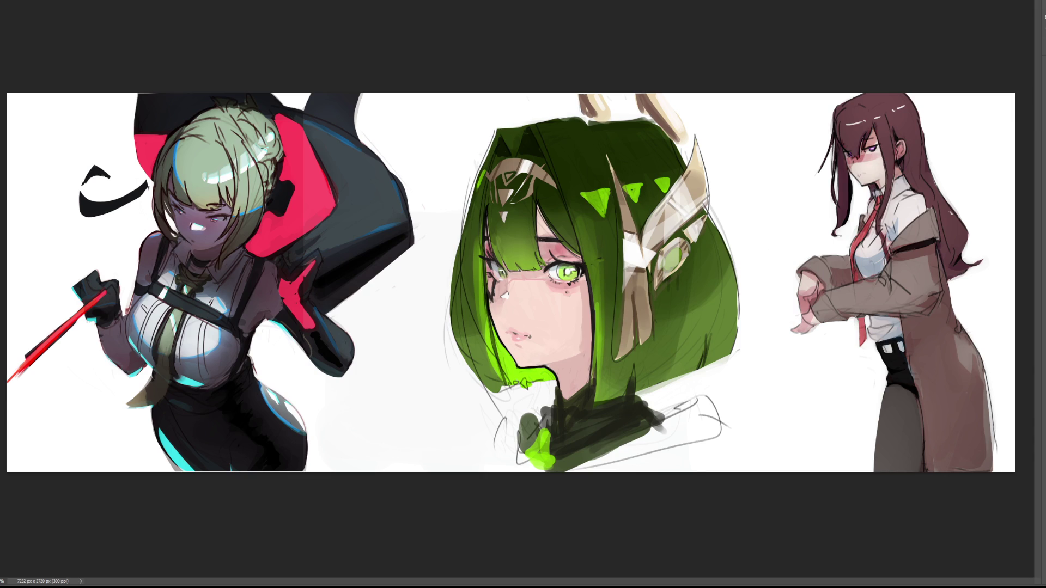
{"action": "key", "text": "ctrl+shift+d"}
{"action": "key", "text": "ctrl+d"}
Try a darker brown horn stroke and undo it, then add dark ribbon details and brighten the gem
{"action": "key", "text": "bracketleft"}
{"action": "key", "text": "bracketleft"}
{"action": "key", "text": "bracketleft"}
{"action": "left_click_drag", "start_coordinate": [653, 94], "coordinate": [686, 131]}
{"action": "key", "text": "ctrl+z"}
{"action": "left_click", "coordinate": [662, 101], "text": "alt"}
{"action": "left_click_drag", "start_coordinate": [663, 96], "coordinate": [689, 135]}
{"action": "key", "text": "ctrl+z"}
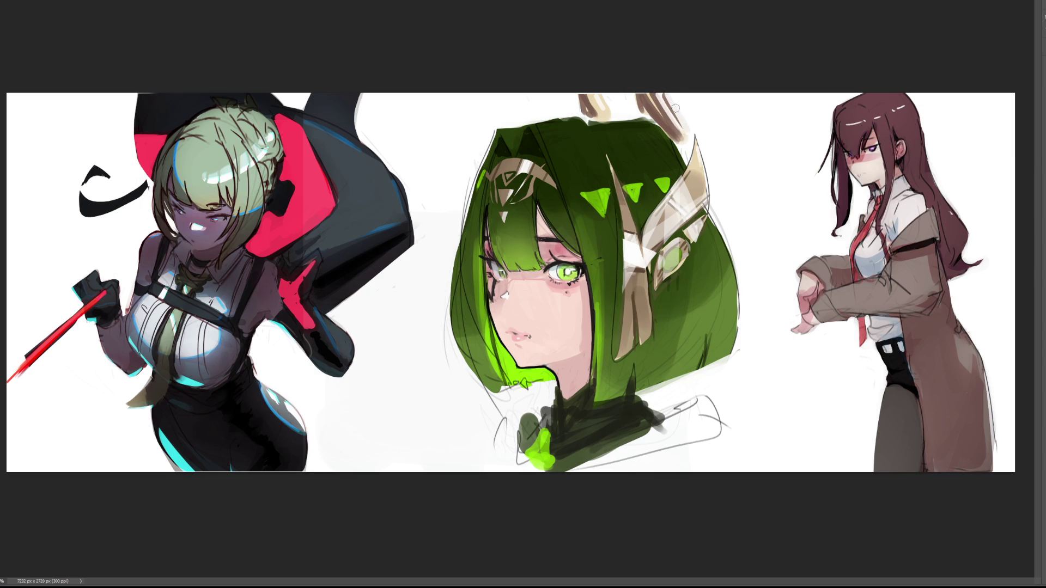
{"action": "key", "text": "ctrl+z"}
{"action": "key", "text": "ctrl+z"}
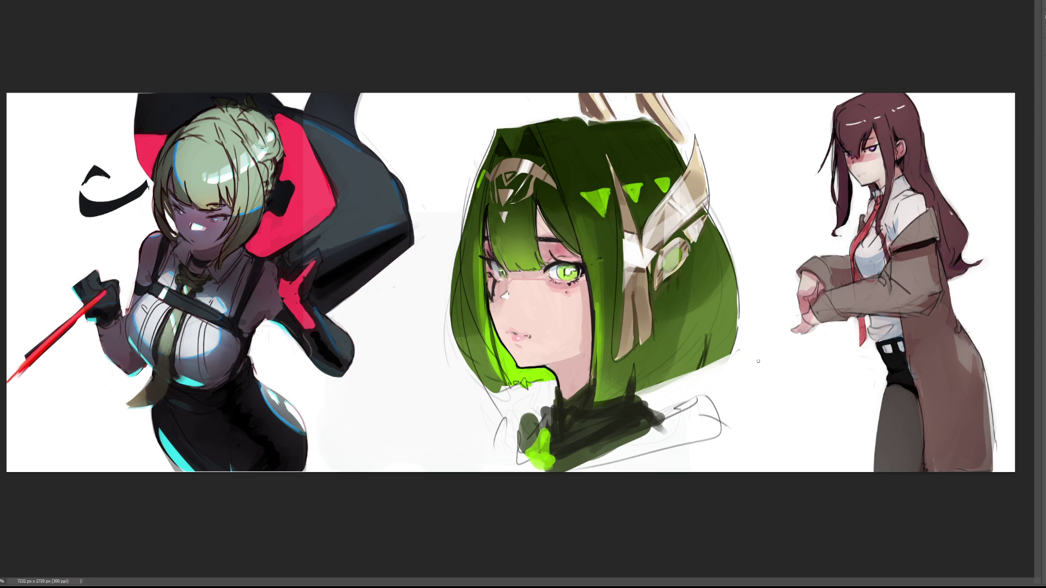
{"action": "left_click_drag", "start_coordinate": [647, 303], "coordinate": [640, 322]}
{"action": "left_click_drag", "start_coordinate": [676, 251], "coordinate": [671, 259]}
Paint a solid green diamond under the ear ornament and a tapered, edge-shaded pendant to the collar
{"action": "left_click_drag", "start_coordinate": [663, 303], "coordinate": [671, 328]}
{"action": "left_click_drag", "start_coordinate": [661, 303], "coordinate": [661, 317]}
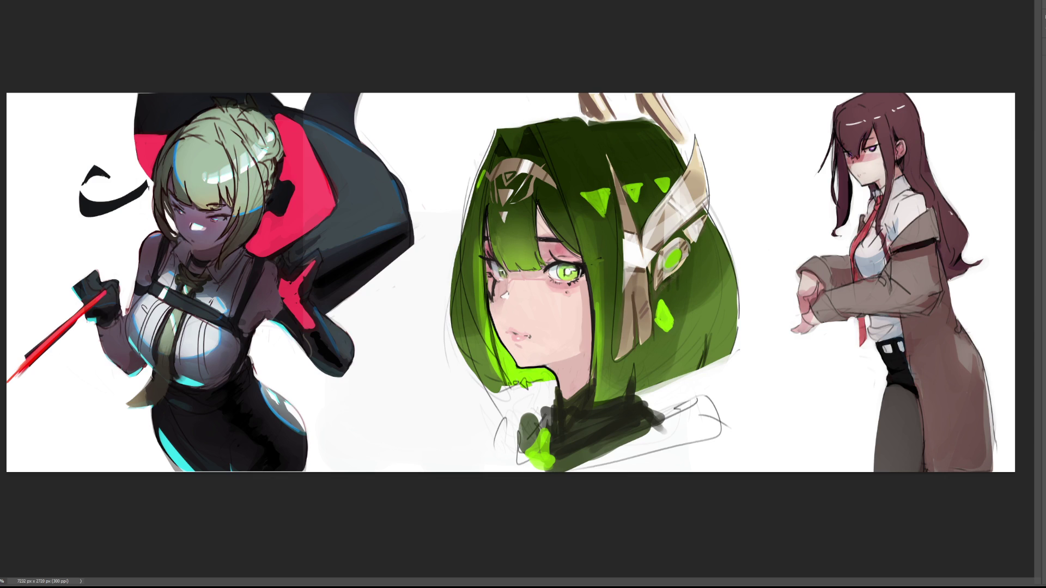
{"action": "mouse_move", "coordinate": [668, 337]}
{"action": "left_mouse_down"}
{"action": "mouse_move", "coordinate": [669, 419]}
{"action": "mouse_move", "coordinate": [670, 358]}
{"action": "mouse_move", "coordinate": [681, 416]}
{"action": "left_mouse_up"}
{"action": "left_click_drag", "start_coordinate": [675, 361], "coordinate": [673, 410]}
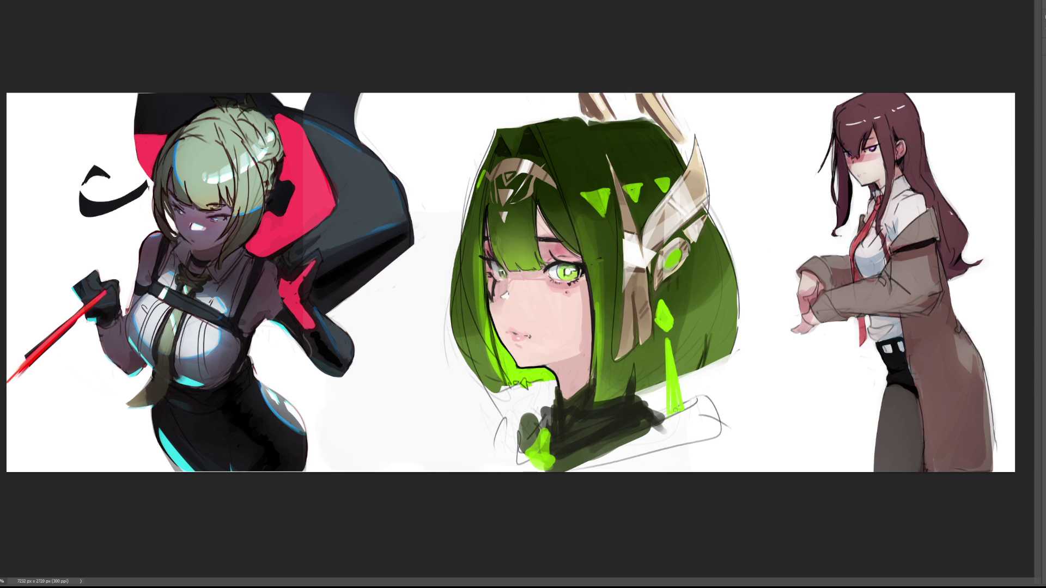
{"action": "mouse_move", "coordinate": [669, 341]}
{"action": "left_mouse_down"}
{"action": "mouse_move", "coordinate": [666, 414]}
{"action": "mouse_move", "coordinate": [684, 406]}
{"action": "mouse_move", "coordinate": [664, 400]}
{"action": "mouse_move", "coordinate": [670, 406]}
{"action": "left_mouse_up"}
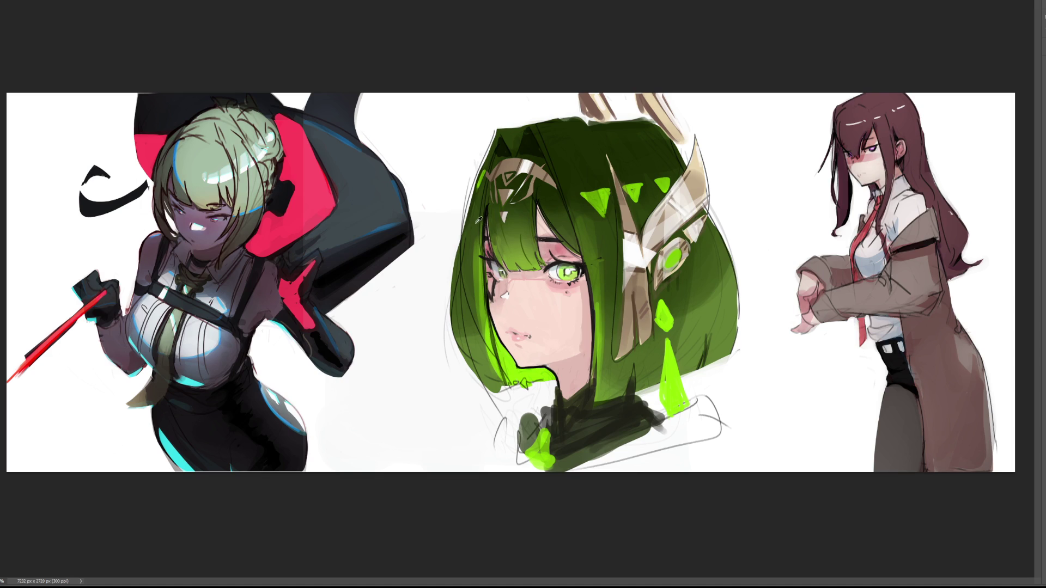
Stroke a thin dark outline down the hair's left edge and add two dark strand lines beside the eye
{"action": "left_click_drag", "start_coordinate": [494, 130], "coordinate": [437, 332]}
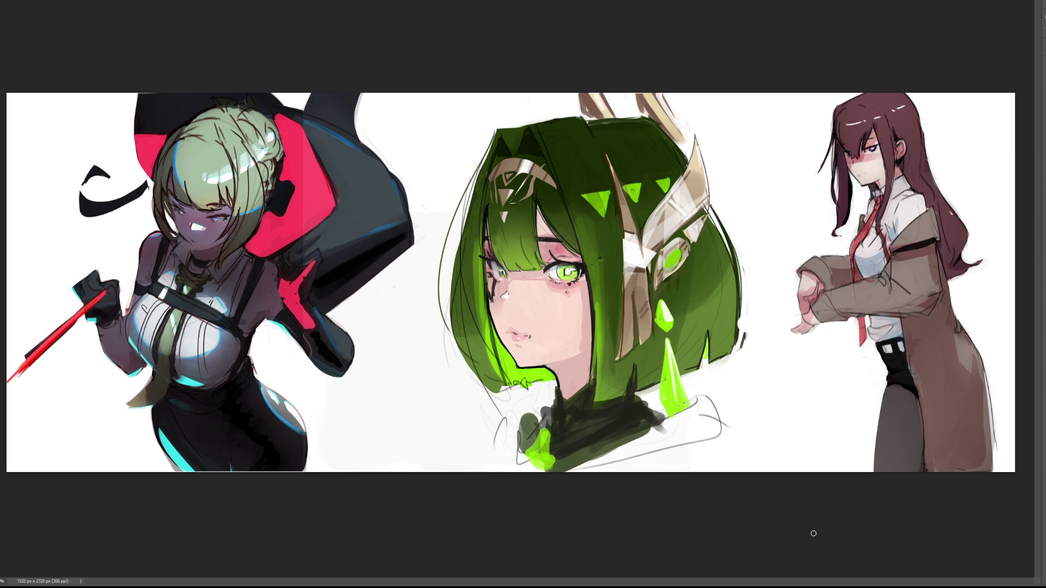
{"action": "left_click_drag", "start_coordinate": [593, 219], "coordinate": [599, 288]}
{"action": "left_click_drag", "start_coordinate": [580, 215], "coordinate": [582, 245]}
{"action": "mouse_move", "coordinate": [431, 93]}
{"action": "left_mouse_down"}
{"action": "mouse_move", "coordinate": [752, 464]}
{"action": "mouse_move", "coordinate": [420, 280]}
{"action": "mouse_move", "coordinate": [419, 94]}
{"action": "left_mouse_up"}
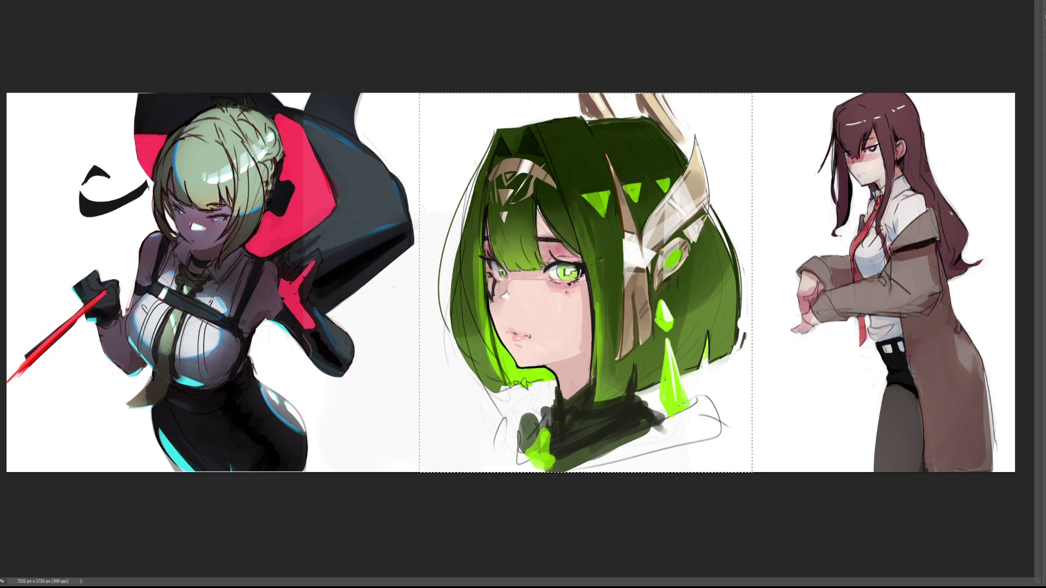
Undo the figure nudge, deselect, and darken the headpiece's lower and lower-left edges with dark strokes
{"action": "key", "text": "ctrl+z"}
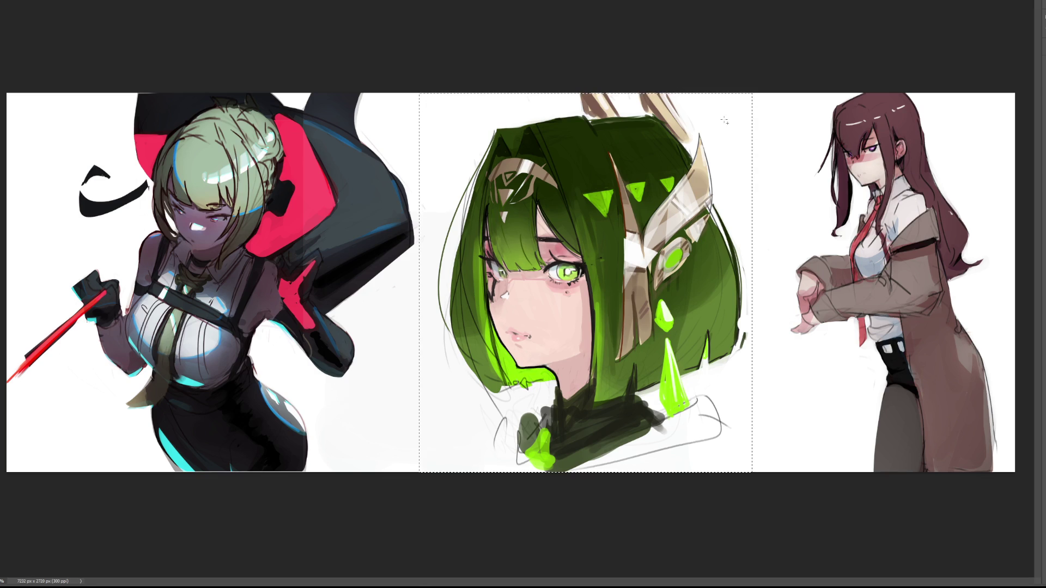
{"action": "key", "text": "ctrl+d"}
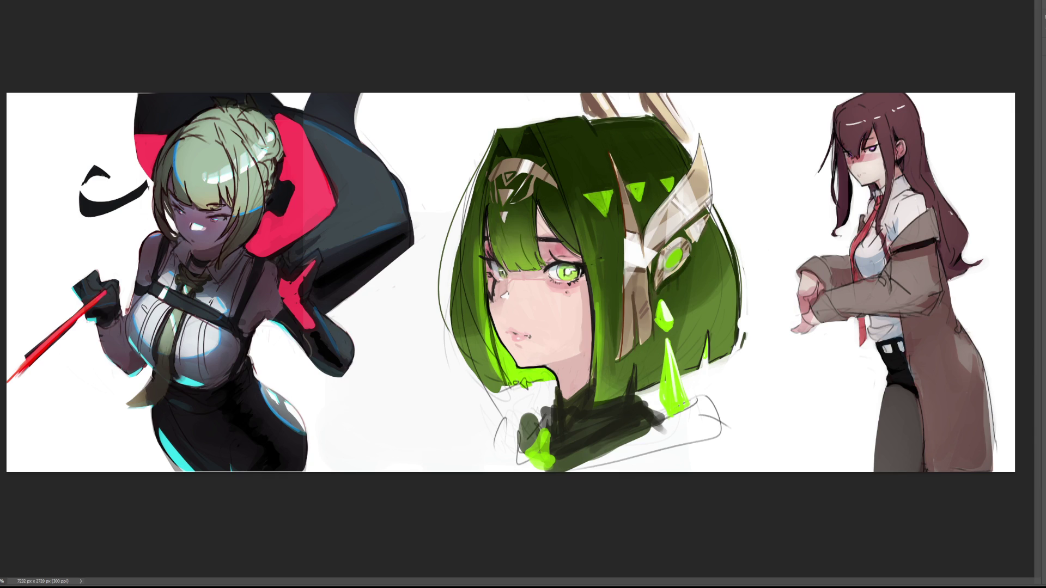
{"action": "mouse_move", "coordinate": [678, 234]}
{"action": "left_mouse_down"}
{"action": "mouse_move", "coordinate": [708, 208]}
{"action": "mouse_move", "coordinate": [695, 252]}
{"action": "mouse_move", "coordinate": [704, 239]}
{"action": "left_mouse_up"}
{"action": "left_click_drag", "start_coordinate": [650, 271], "coordinate": [654, 311]}
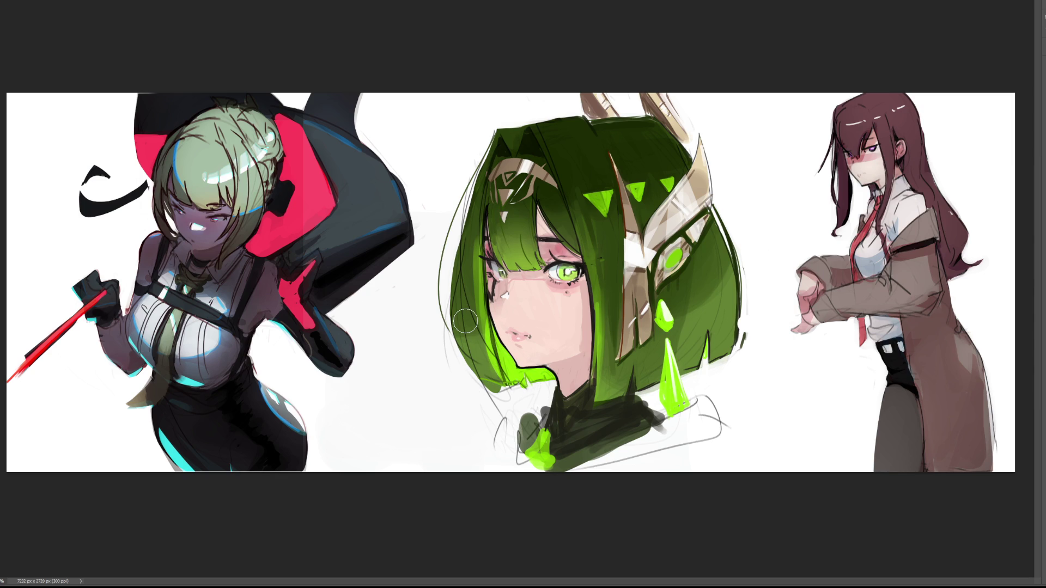
Add a white glow on the lower hair and darken the cheek-side edge and a neck strand; the earring highlight ends up undone
{"action": "mouse_move", "coordinate": [520, 393]}
{"action": "left_mouse_down"}
{"action": "mouse_move", "coordinate": [485, 396]}
{"action": "mouse_move", "coordinate": [509, 400]}
{"action": "mouse_move", "coordinate": [463, 357]}
{"action": "mouse_move", "coordinate": [490, 380]}
{"action": "left_mouse_up"}
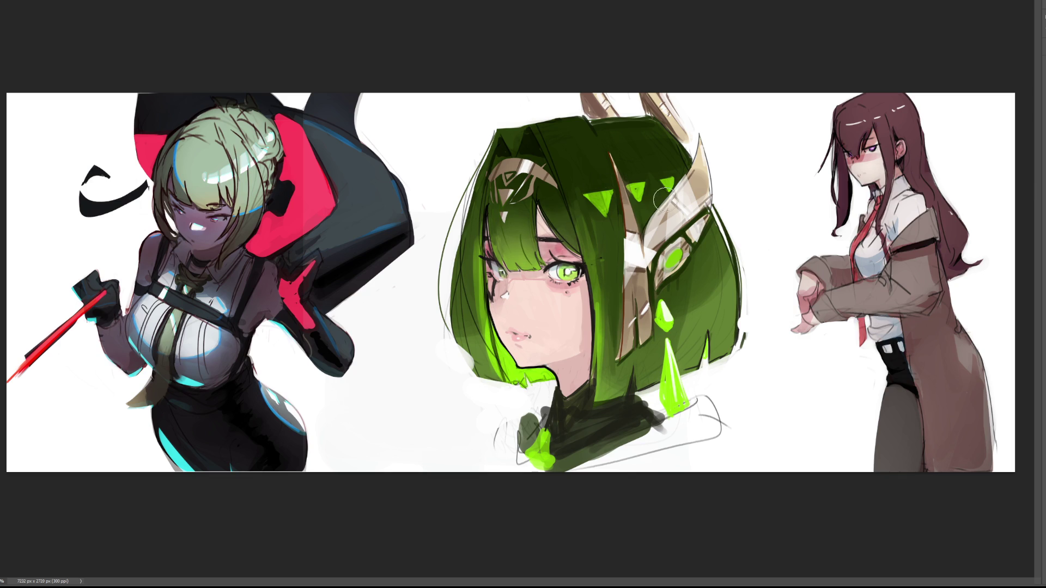
{"action": "left_click_drag", "start_coordinate": [610, 294], "coordinate": [606, 327]}
{"action": "left_click_drag", "start_coordinate": [616, 402], "coordinate": [634, 369]}
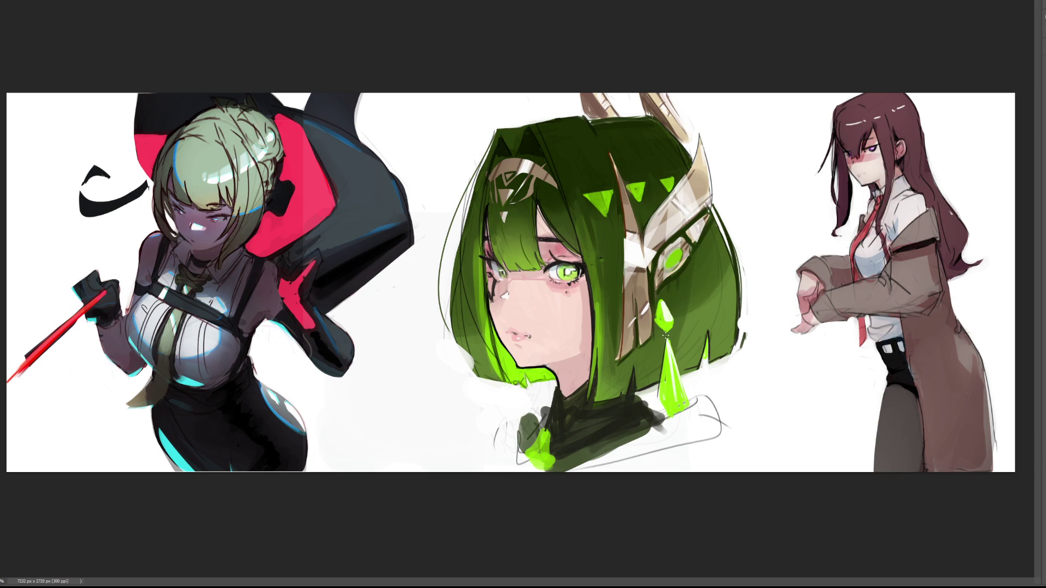
{"action": "left_click_drag", "start_coordinate": [668, 341], "coordinate": [689, 399]}
{"action": "key", "text": "ctrl+z"}
{"action": "key", "text": "ctrl+shift+z"}
{"action": "key", "text": "ctrl+z"}
Darken the horn's right and tip edges, the hair beside it, and the ornament accent
{"action": "left_click_drag", "start_coordinate": [704, 145], "coordinate": [713, 202]}
{"action": "left_click_drag", "start_coordinate": [703, 131], "coordinate": [691, 161]}
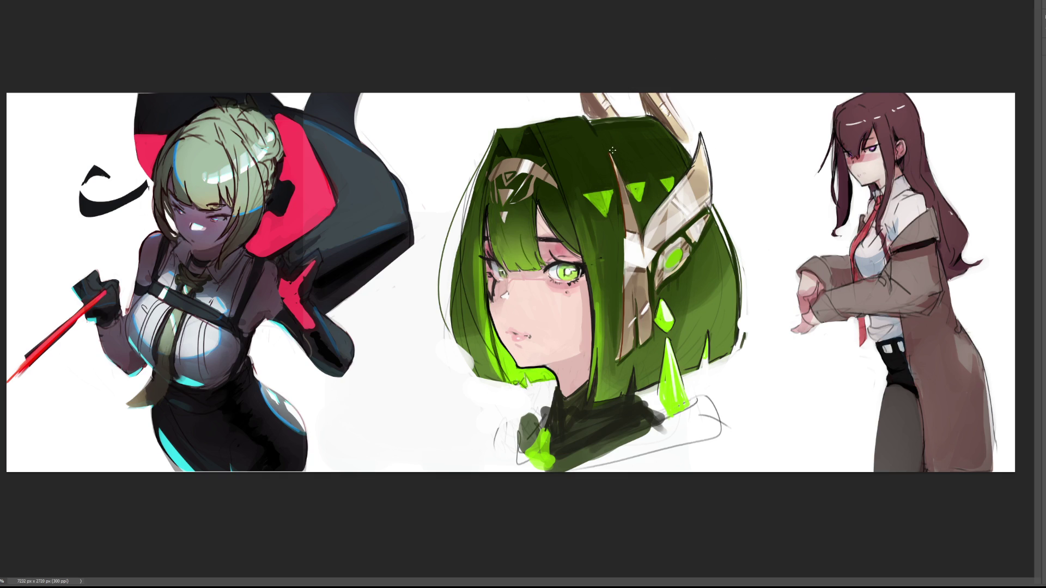
{"action": "mouse_move", "coordinate": [631, 197]}
{"action": "left_mouse_down"}
{"action": "mouse_move", "coordinate": [639, 225]}
{"action": "mouse_move", "coordinate": [647, 219]}
{"action": "left_mouse_up"}
{"action": "left_click_drag", "start_coordinate": [651, 258], "coordinate": [658, 289]}
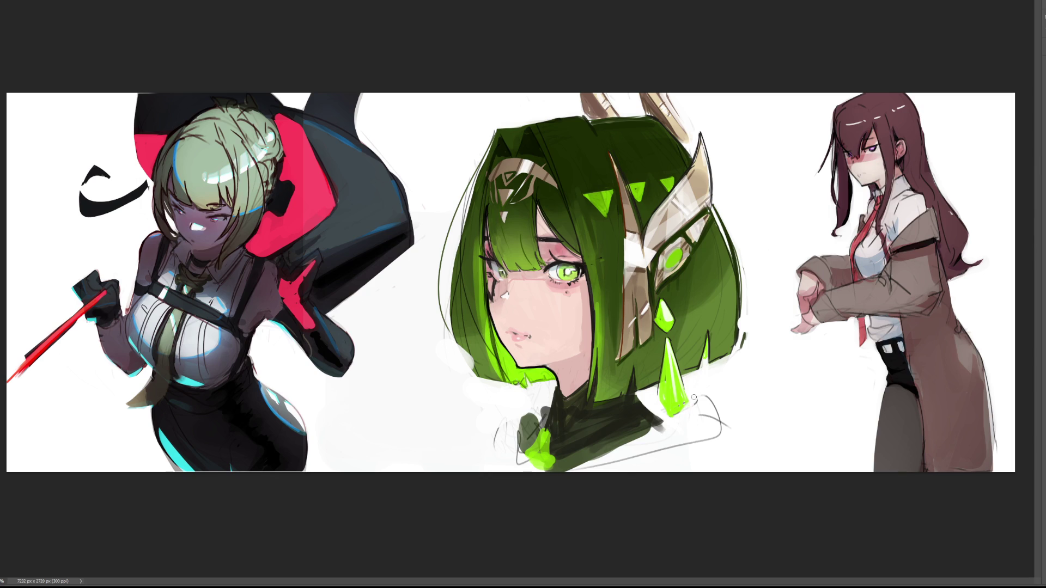
Fade the sketchy collar lines, brighten its edge, cover the dark blobs, and give the gem a bright green tip
{"action": "mouse_move", "coordinate": [692, 443]}
{"action": "left_mouse_down"}
{"action": "mouse_move", "coordinate": [714, 412]}
{"action": "mouse_move", "coordinate": [708, 438]}
{"action": "left_mouse_up"}
{"action": "left_click_drag", "start_coordinate": [627, 436], "coordinate": [662, 420]}
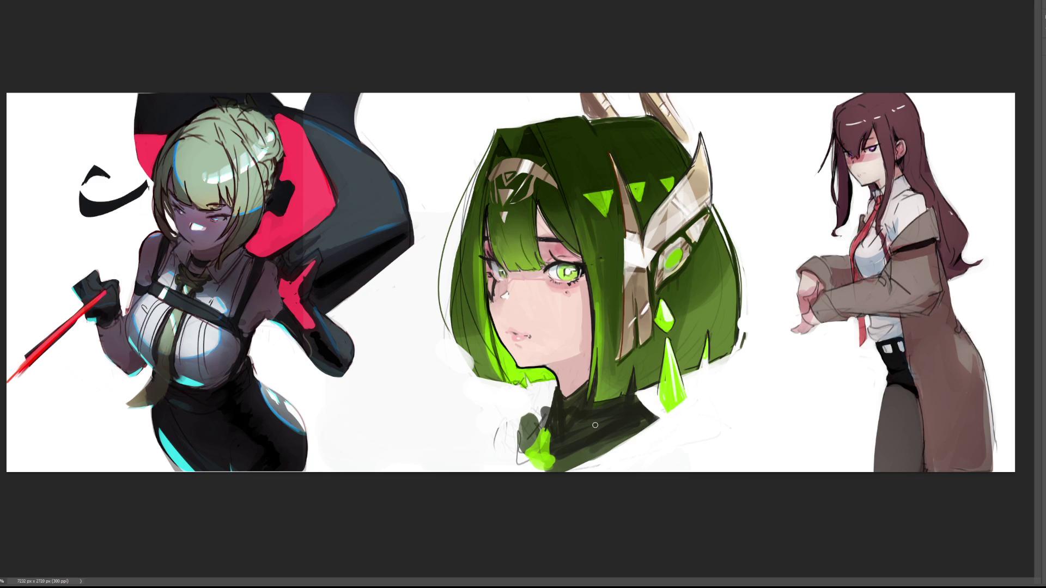
{"action": "mouse_move", "coordinate": [547, 402]}
{"action": "left_mouse_down"}
{"action": "mouse_move", "coordinate": [518, 447]}
{"action": "mouse_move", "coordinate": [520, 436]}
{"action": "mouse_move", "coordinate": [500, 452]}
{"action": "mouse_move", "coordinate": [490, 427]}
{"action": "left_mouse_up"}
{"action": "left_click_drag", "start_coordinate": [522, 464], "coordinate": [517, 451]}
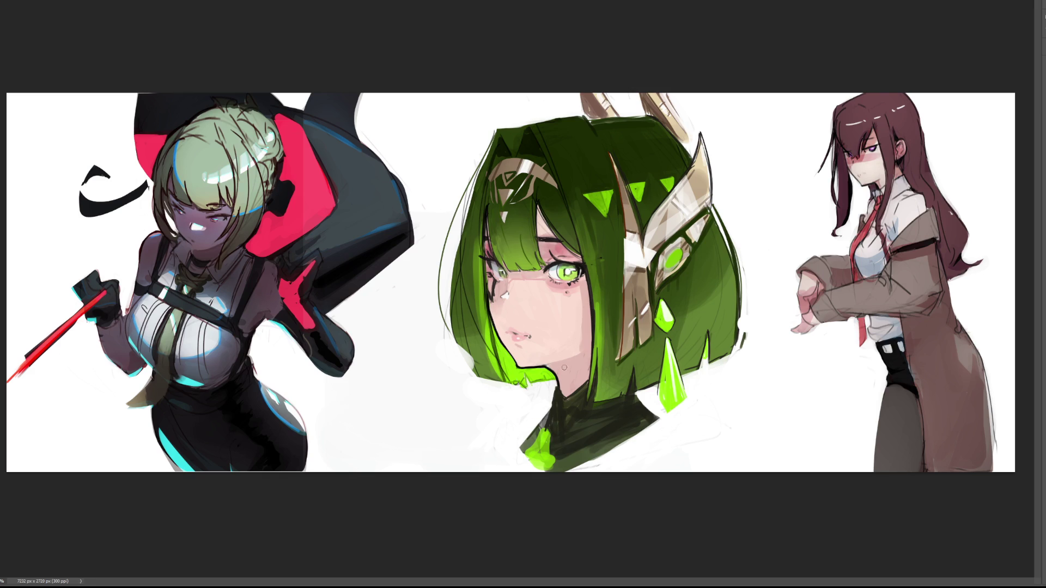
{"action": "mouse_move", "coordinate": [544, 431]}
{"action": "left_mouse_down"}
{"action": "mouse_move", "coordinate": [549, 419]}
{"action": "mouse_move", "coordinate": [556, 469]}
{"action": "left_mouse_up"}
{"action": "mouse_move", "coordinate": [654, 240]}
{"action": "left_mouse_down"}
{"action": "mouse_move", "coordinate": [583, 246]}
{"action": "mouse_move", "coordinate": [501, 374]}
{"action": "mouse_move", "coordinate": [594, 435]}
{"action": "left_mouse_up"}
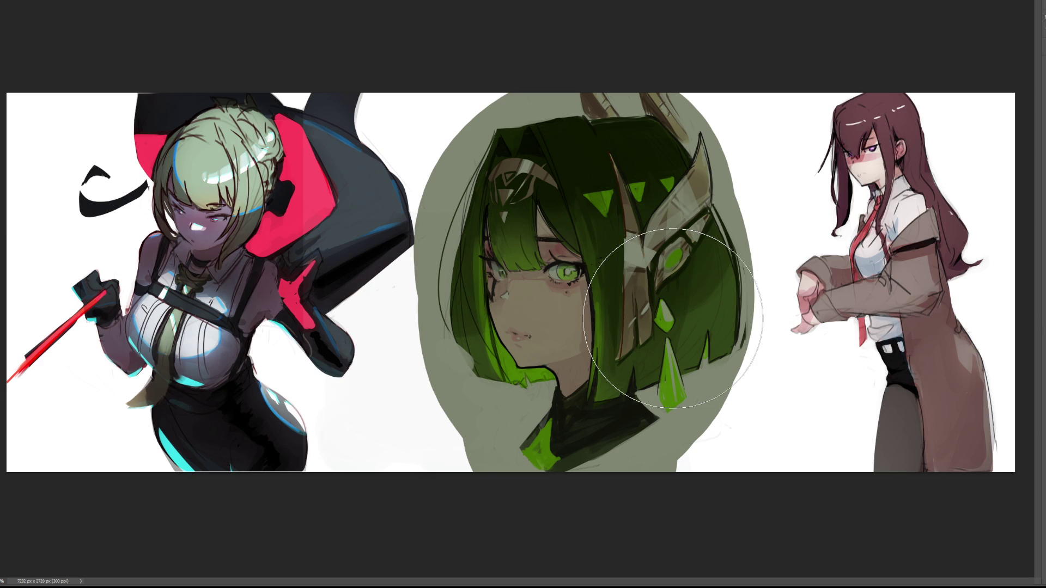
Shrink the brush and trace near-white strokes down the oval's left edge, below the collar and beside the earring
{"action": "key", "text": "bracketleft"}
{"action": "key", "text": "bracketleft"}
{"action": "key", "text": "bracketleft"}
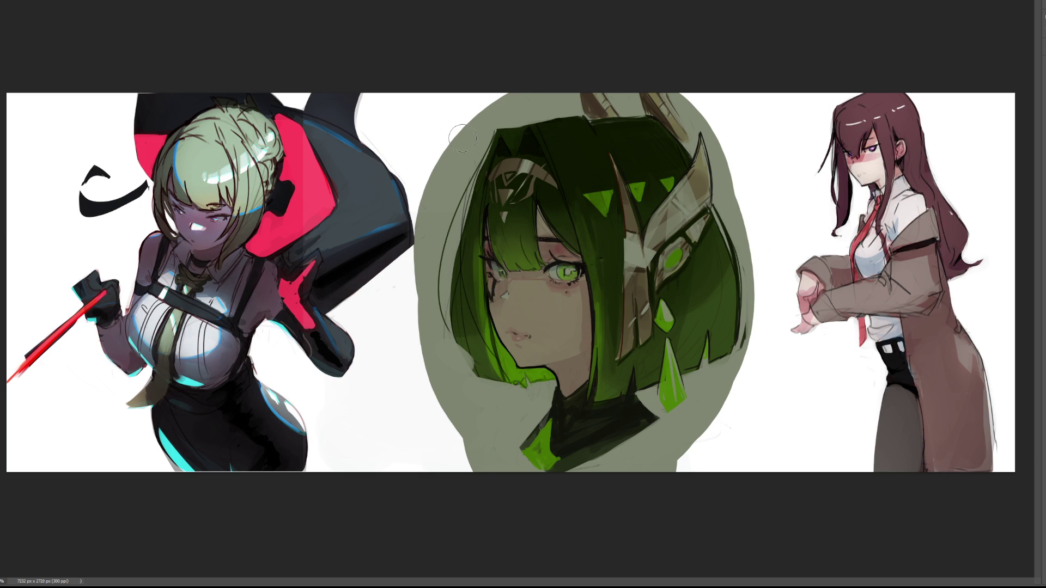
{"action": "key", "text": "bracketleft"}
{"action": "mouse_move", "coordinate": [507, 92]}
{"action": "left_mouse_down"}
{"action": "mouse_move", "coordinate": [461, 172]}
{"action": "mouse_move", "coordinate": [418, 301]}
{"action": "mouse_move", "coordinate": [444, 205]}
{"action": "left_mouse_up"}
{"action": "mouse_move", "coordinate": [471, 120]}
{"action": "left_mouse_down"}
{"action": "mouse_move", "coordinate": [418, 248]}
{"action": "mouse_move", "coordinate": [424, 329]}
{"action": "left_mouse_up"}
{"action": "left_click_drag", "start_coordinate": [467, 158], "coordinate": [435, 343]}
{"action": "mouse_move", "coordinate": [474, 131]}
{"action": "left_mouse_down"}
{"action": "mouse_move", "coordinate": [430, 349]}
{"action": "mouse_move", "coordinate": [441, 272]}
{"action": "left_mouse_up"}
{"action": "left_click_drag", "start_coordinate": [460, 224], "coordinate": [429, 354]}
{"action": "left_click_drag", "start_coordinate": [439, 315], "coordinate": [436, 349]}
{"action": "left_click_drag", "start_coordinate": [417, 299], "coordinate": [452, 397]}
{"action": "mouse_move", "coordinate": [441, 329]}
{"action": "left_mouse_down"}
{"action": "mouse_move", "coordinate": [460, 381]}
{"action": "mouse_move", "coordinate": [449, 395]}
{"action": "mouse_move", "coordinate": [553, 385]}
{"action": "mouse_move", "coordinate": [512, 452]}
{"action": "mouse_move", "coordinate": [517, 480]}
{"action": "left_mouse_up"}
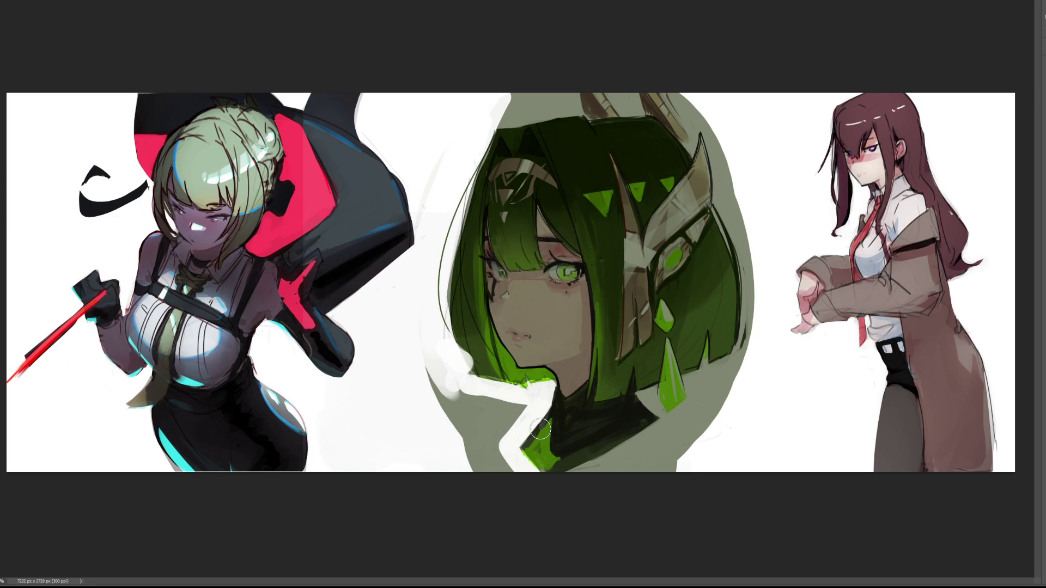
{"action": "left_click_drag", "start_coordinate": [679, 423], "coordinate": [581, 477]}
{"action": "mouse_move", "coordinate": [647, 397]}
{"action": "left_mouse_down"}
{"action": "mouse_move", "coordinate": [638, 390]}
{"action": "mouse_move", "coordinate": [679, 427]}
{"action": "mouse_move", "coordinate": [699, 402]}
{"action": "mouse_move", "coordinate": [697, 383]}
{"action": "mouse_move", "coordinate": [725, 369]}
{"action": "mouse_move", "coordinate": [707, 365]}
{"action": "mouse_move", "coordinate": [704, 380]}
{"action": "mouse_move", "coordinate": [742, 368]}
{"action": "mouse_move", "coordinate": [745, 383]}
{"action": "mouse_move", "coordinate": [713, 400]}
{"action": "mouse_move", "coordinate": [763, 346]}
{"action": "mouse_move", "coordinate": [748, 340]}
{"action": "mouse_move", "coordinate": [750, 215]}
{"action": "mouse_move", "coordinate": [751, 238]}
{"action": "mouse_move", "coordinate": [741, 201]}
{"action": "mouse_move", "coordinate": [760, 293]}
{"action": "mouse_move", "coordinate": [723, 193]}
{"action": "left_mouse_up"}
Paint near-white over the backdrop right of the horn, between the horns, and at the head's top-left
{"action": "mouse_move", "coordinate": [713, 128]}
{"action": "left_mouse_down"}
{"action": "mouse_move", "coordinate": [730, 202]}
{"action": "mouse_move", "coordinate": [694, 87]}
{"action": "left_mouse_up"}
{"action": "left_click", "coordinate": [623, 99]}
{"action": "left_click_drag", "start_coordinate": [622, 98], "coordinate": [632, 105]}
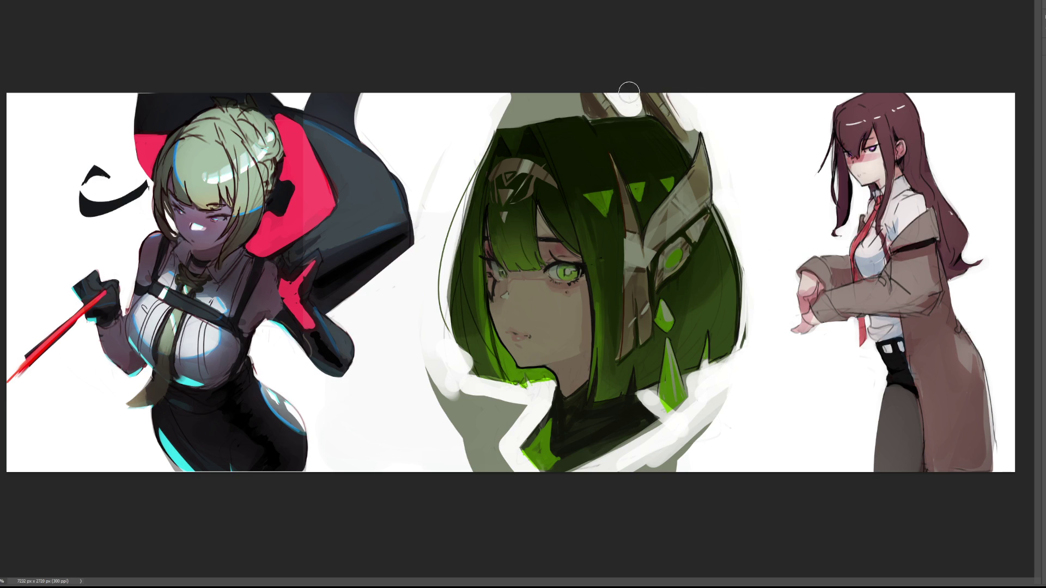
{"action": "mouse_move", "coordinate": [569, 107]}
{"action": "left_mouse_down"}
{"action": "mouse_move", "coordinate": [515, 117]}
{"action": "mouse_move", "coordinate": [507, 101]}
{"action": "left_mouse_up"}
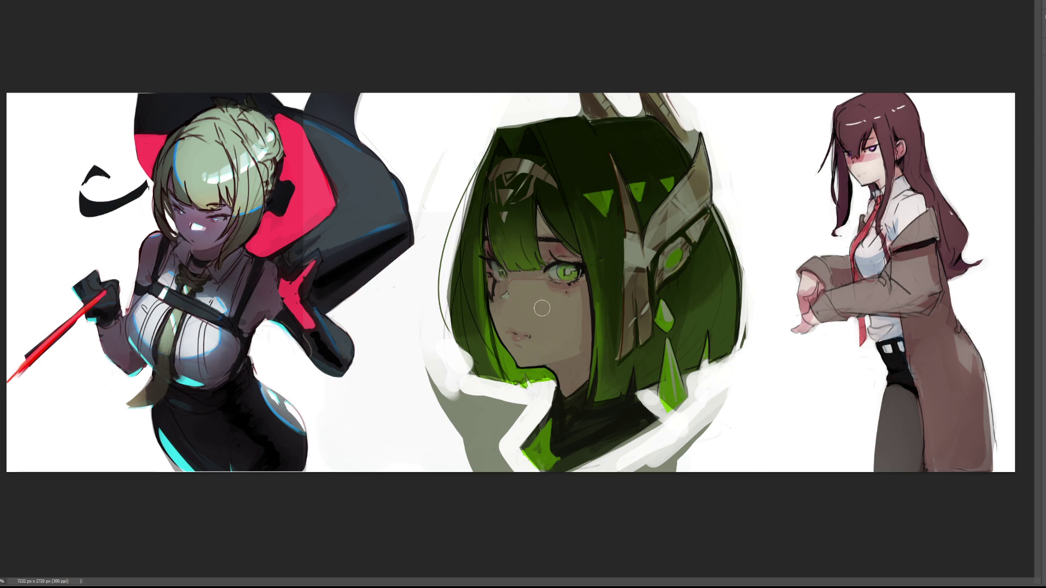
Enlarge the brush, brighten the hair across the top of the head, and darken a line above the eye
{"action": "key", "text": "bracketright"}
{"action": "key", "text": "bracketright"}
{"action": "key", "text": "bracketright"}
{"action": "key", "text": "bracketright"}
{"action": "key", "text": "bracketright"}
{"action": "key", "text": "bracketright"}
{"action": "mouse_move", "coordinate": [636, 145]}
{"action": "left_mouse_down"}
{"action": "mouse_move", "coordinate": [654, 197]}
{"action": "mouse_move", "coordinate": [619, 152]}
{"action": "mouse_move", "coordinate": [631, 194]}
{"action": "left_mouse_up"}
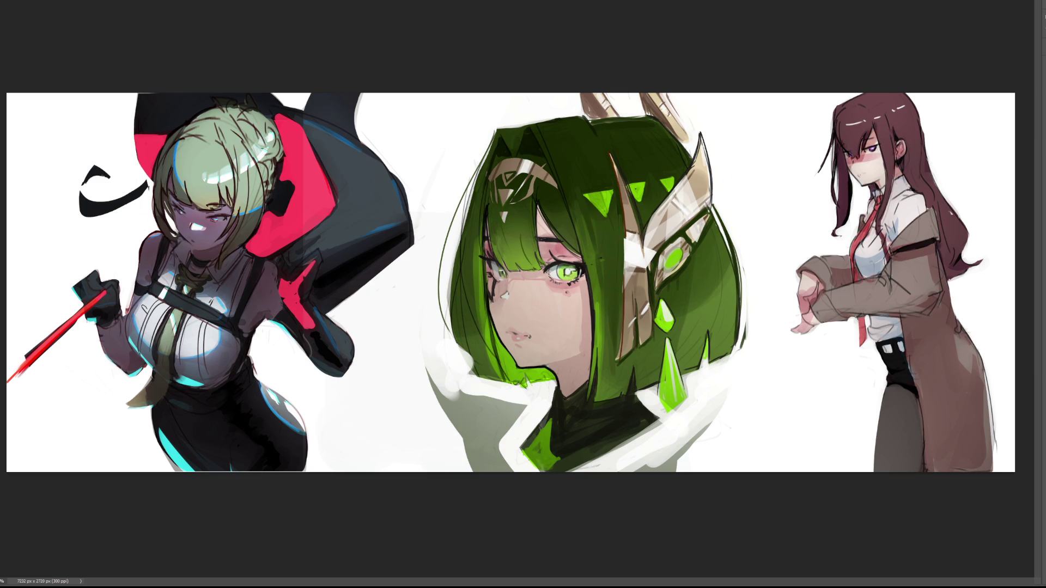
{"action": "left_click_drag", "start_coordinate": [542, 245], "coordinate": [569, 241]}
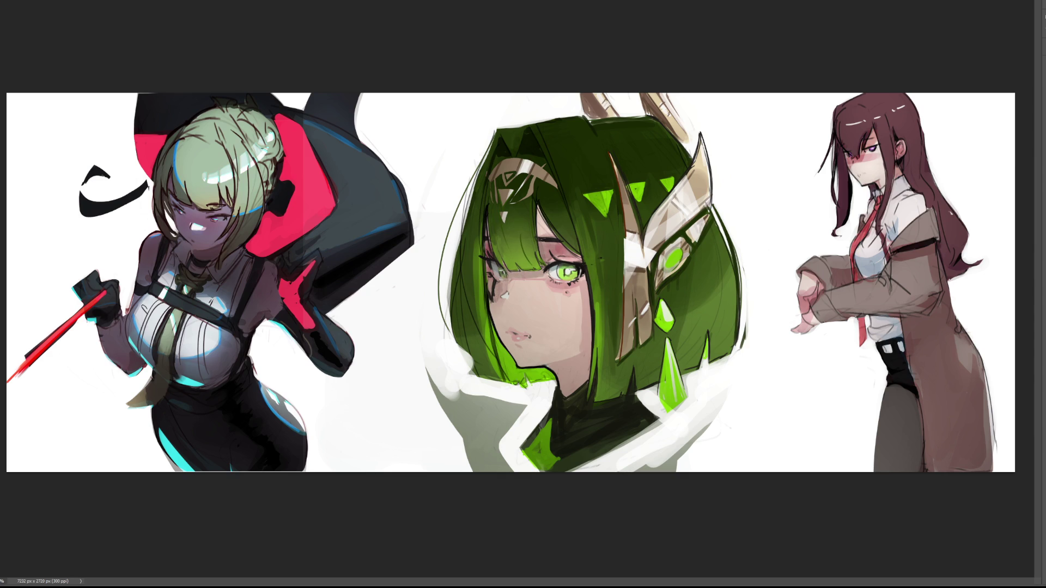
Add dark touches beside the eye and on the iris, then paint yellow-green streaks from the eye across the hair
{"action": "left_click_drag", "start_coordinate": [497, 298], "coordinate": [495, 348]}
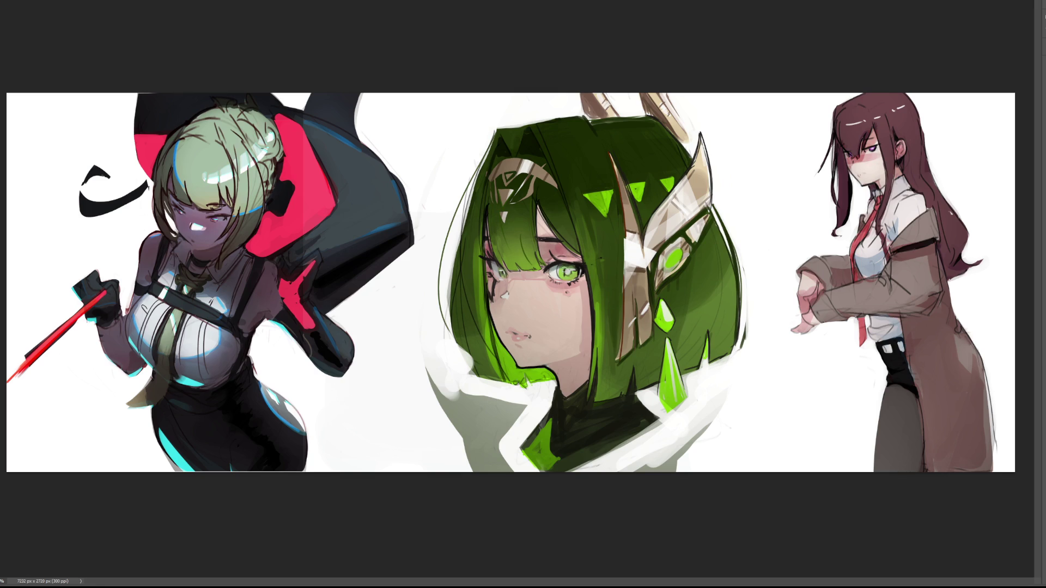
{"action": "left_click_drag", "start_coordinate": [561, 267], "coordinate": [574, 273]}
{"action": "left_click_drag", "start_coordinate": [502, 273], "coordinate": [429, 186]}
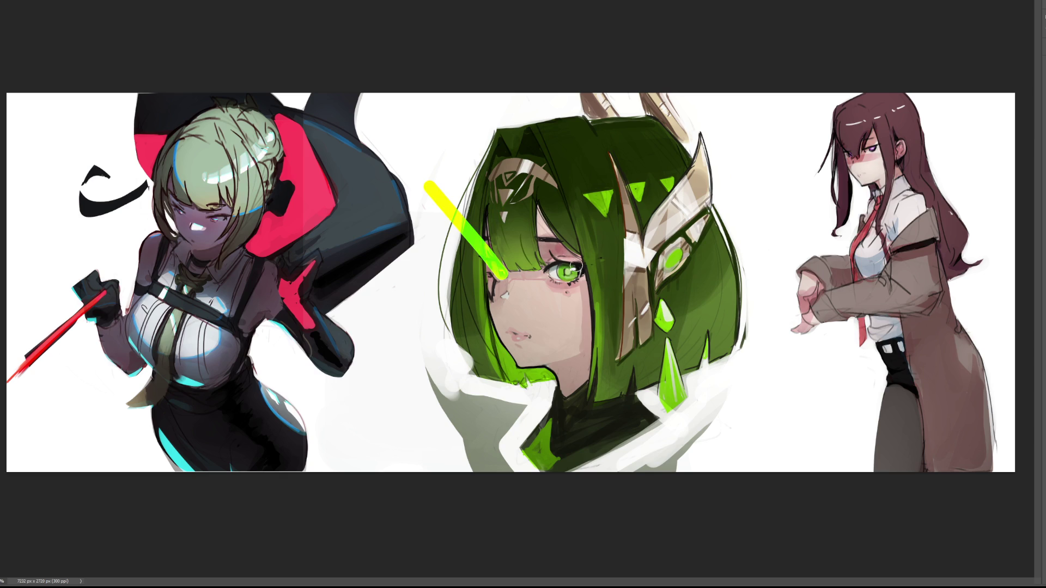
{"action": "left_click_drag", "start_coordinate": [569, 272], "coordinate": [507, 204]}
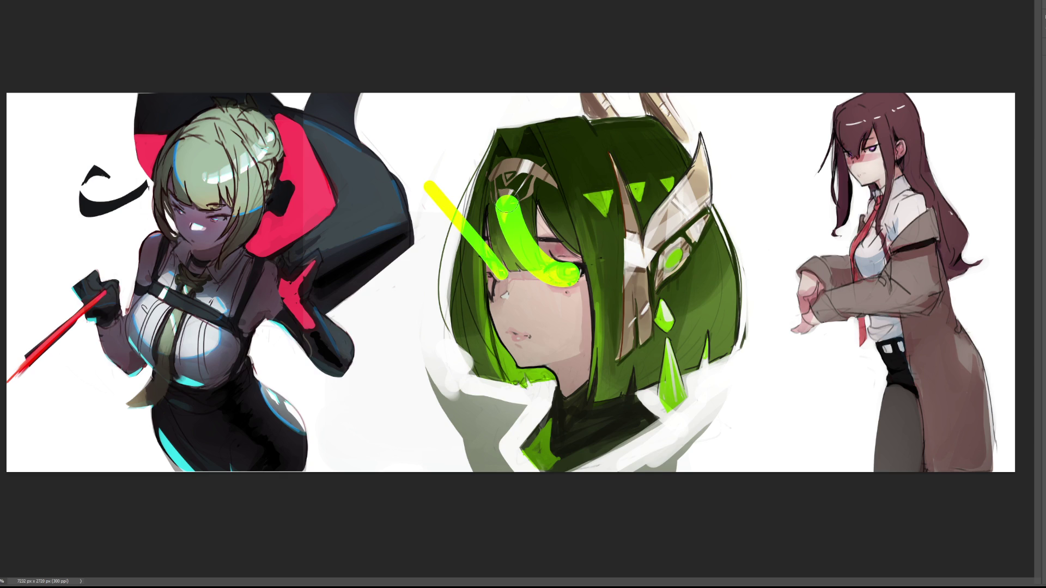
Retry the yellow-green hair streak, erase part of it, and paint a bright green streak from the eye over the hair
{"action": "key", "text": "ctrl+z"}
{"action": "left_click_drag", "start_coordinate": [424, 188], "coordinate": [490, 261]}
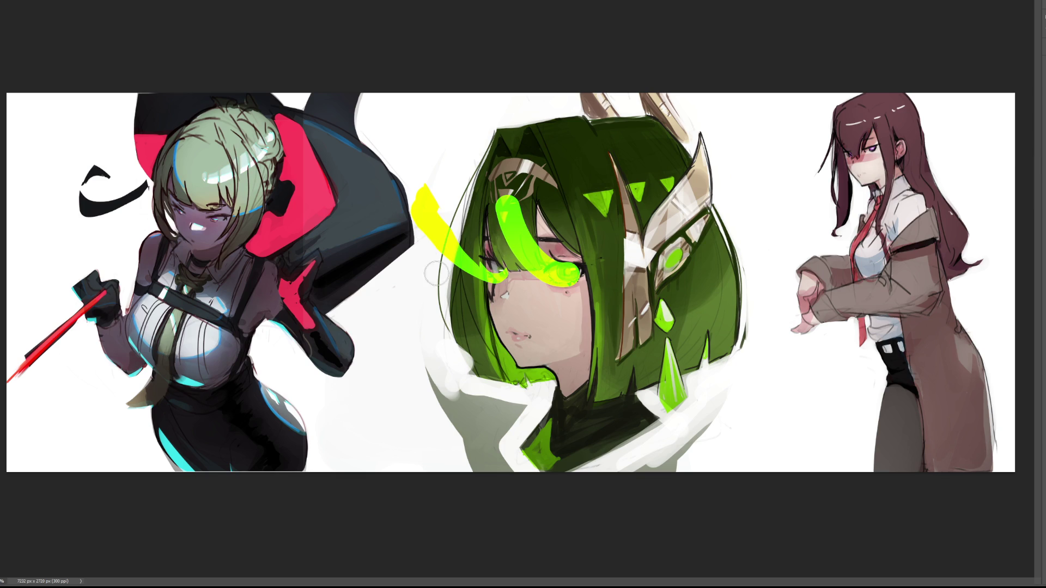
{"action": "mouse_move", "coordinate": [402, 214]}
{"action": "left_mouse_down"}
{"action": "mouse_move", "coordinate": [463, 266]}
{"action": "mouse_move", "coordinate": [458, 256]}
{"action": "mouse_move", "coordinate": [507, 227]}
{"action": "mouse_move", "coordinate": [537, 277]}
{"action": "left_mouse_up"}
{"action": "key", "text": "ctrl+z"}
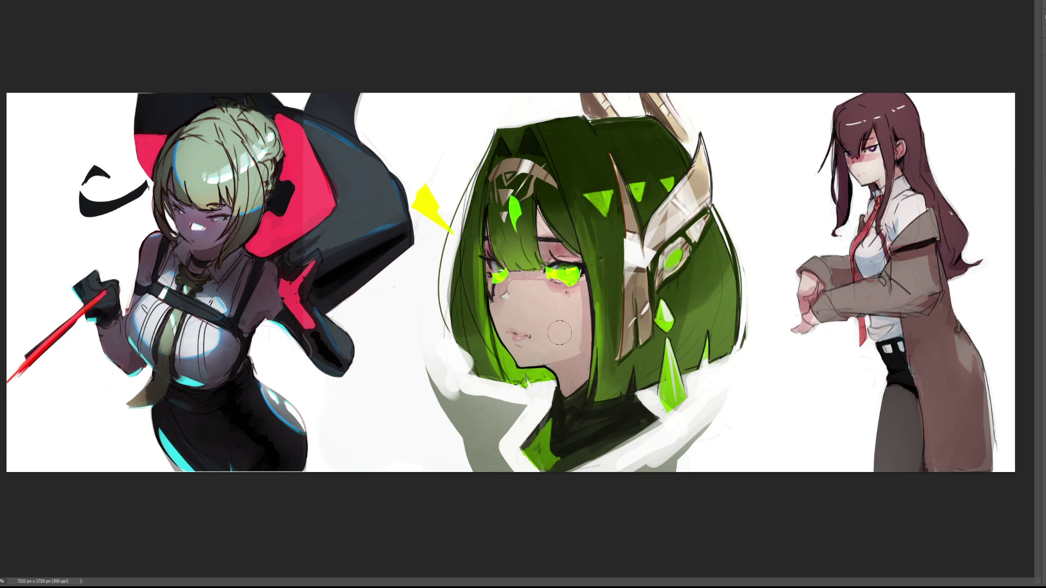
{"action": "mouse_move", "coordinate": [561, 275]}
{"action": "left_mouse_down"}
{"action": "mouse_move", "coordinate": [551, 193]}
{"action": "mouse_move", "coordinate": [558, 241]}
{"action": "mouse_move", "coordinate": [574, 234]}
{"action": "mouse_move", "coordinate": [570, 202]}
{"action": "mouse_move", "coordinate": [558, 256]}
{"action": "mouse_move", "coordinate": [582, 231]}
{"action": "mouse_move", "coordinate": [575, 202]}
{"action": "mouse_move", "coordinate": [600, 240]}
{"action": "left_mouse_up"}
Undo the green streaks, the light patch above the left eye, and the white collar and earring strokes
{"action": "key", "text": "ctrl+z"}
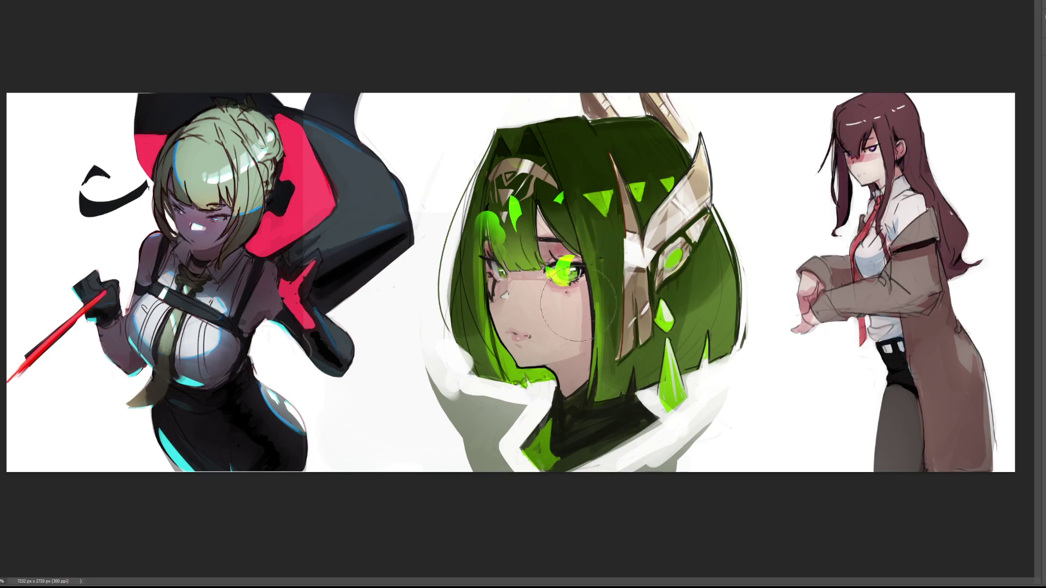
{"action": "key", "text": "ctrl+z"}
{"action": "key", "text": "ctrl+z"}
{"action": "key", "text": "ctrl+z"}
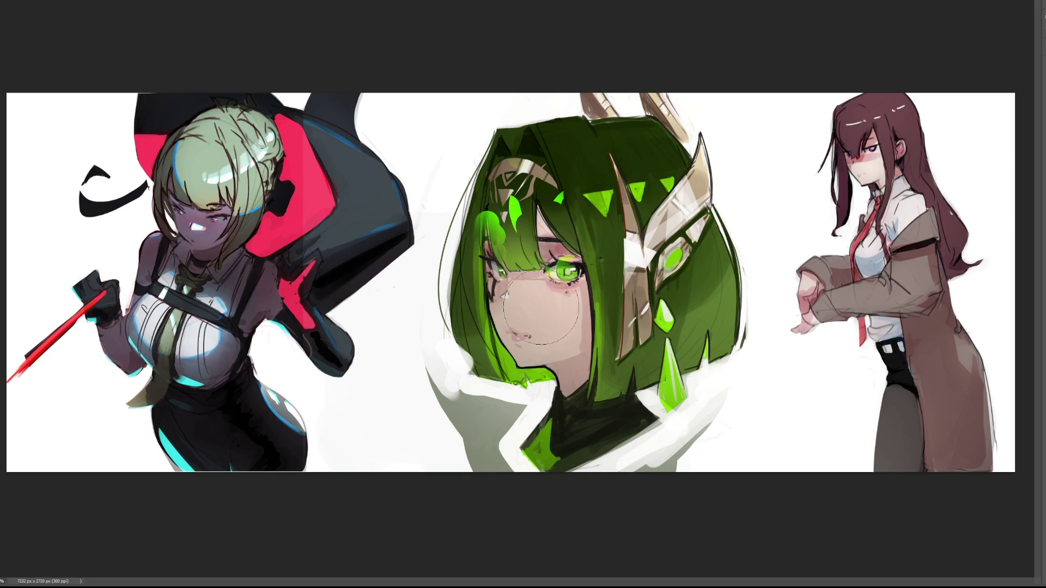
{"action": "key", "text": "ctrl+z"}
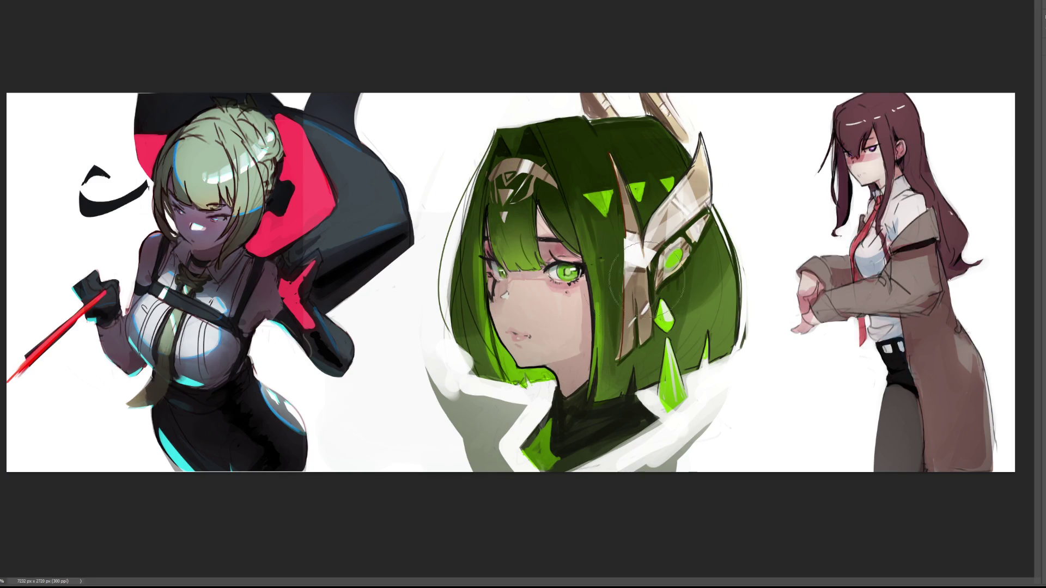
{"action": "key", "text": "ctrl+z"}
{"action": "key", "text": "ctrl+z"}
Paint a white highlight across the nose and cheek, then cover it with skin tone using a resized brush
{"action": "mouse_move", "coordinate": [510, 286]}
{"action": "left_mouse_down"}
{"action": "mouse_move", "coordinate": [546, 286]}
{"action": "mouse_move", "coordinate": [515, 290]}
{"action": "mouse_move", "coordinate": [540, 303]}
{"action": "mouse_move", "coordinate": [549, 281]}
{"action": "left_mouse_up"}
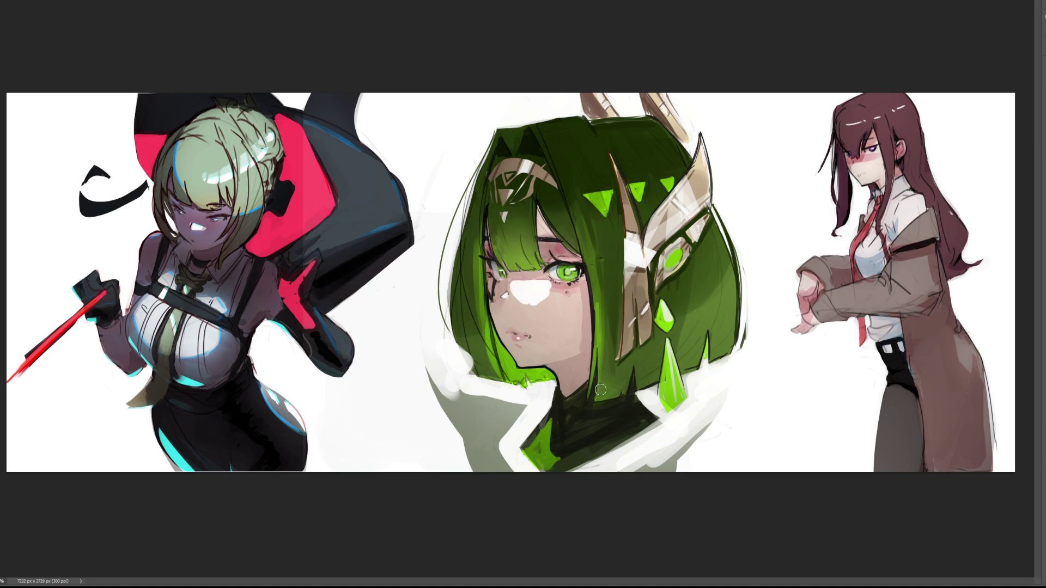
{"action": "key", "text": "bracketright"}
{"action": "key", "text": "bracketright"}
{"action": "key", "text": "bracketright"}
{"action": "key", "text": "bracketleft"}
{"action": "key", "text": "bracketleft"}
{"action": "key", "text": "bracketleft"}
{"action": "mouse_move", "coordinate": [523, 295]}
{"action": "left_mouse_down"}
{"action": "mouse_move", "coordinate": [526, 305]}
{"action": "mouse_move", "coordinate": [556, 307]}
{"action": "mouse_move", "coordinate": [532, 306]}
{"action": "mouse_move", "coordinate": [547, 319]}
{"action": "mouse_move", "coordinate": [528, 321]}
{"action": "mouse_move", "coordinate": [590, 334]}
{"action": "left_mouse_up"}
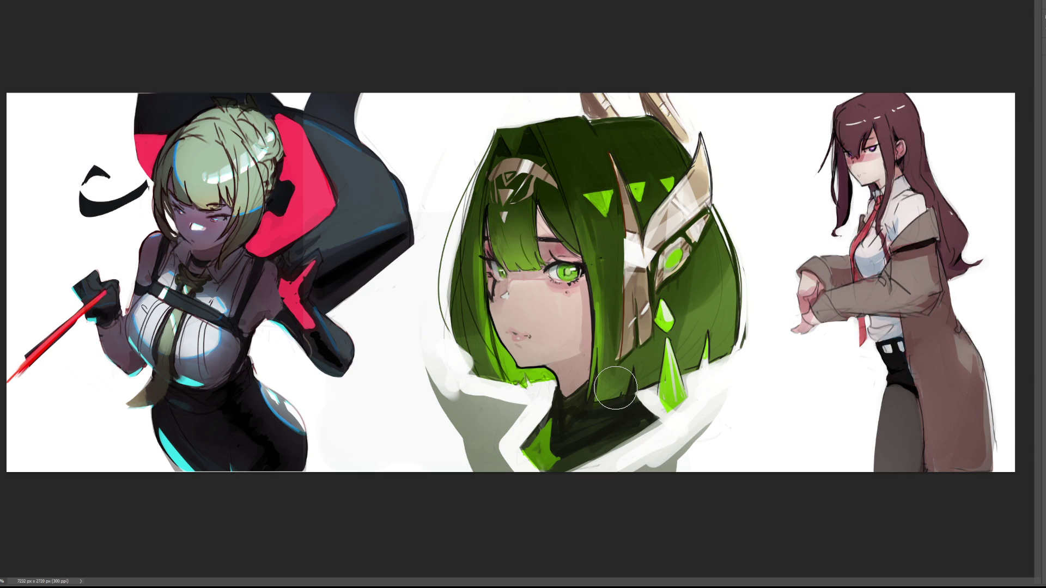
{"action": "key", "text": "bracketleft"}
{"action": "key", "text": "bracketleft"}
{"action": "key", "text": "bracketleft"}
{"action": "left_click_drag", "start_coordinate": [567, 173], "coordinate": [657, 158]}
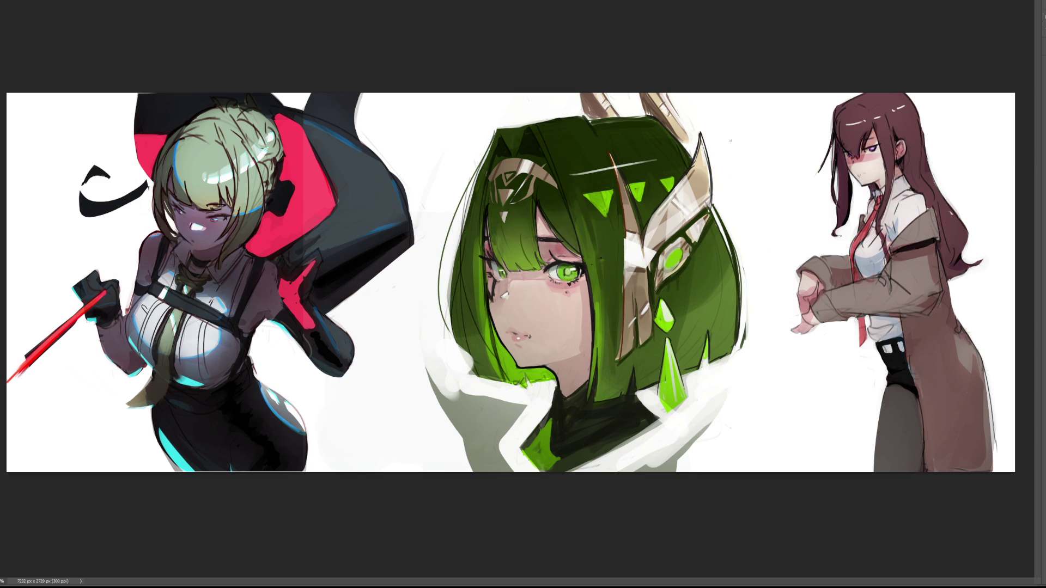
{"action": "key", "text": "ctrl+z"}
{"action": "left_click_drag", "start_coordinate": [578, 187], "coordinate": [691, 155]}
{"action": "key", "text": "ctrl+z"}
{"action": "left_click_drag", "start_coordinate": [568, 193], "coordinate": [691, 164]}
{"action": "key", "text": "ctrl+z"}
{"action": "left_click_drag", "start_coordinate": [577, 174], "coordinate": [689, 155]}
{"action": "key", "text": "ctrl+z"}
{"action": "left_click_drag", "start_coordinate": [566, 175], "coordinate": [678, 156]}
{"action": "key", "text": "ctrl+z"}
{"action": "left_click_drag", "start_coordinate": [568, 185], "coordinate": [678, 159]}
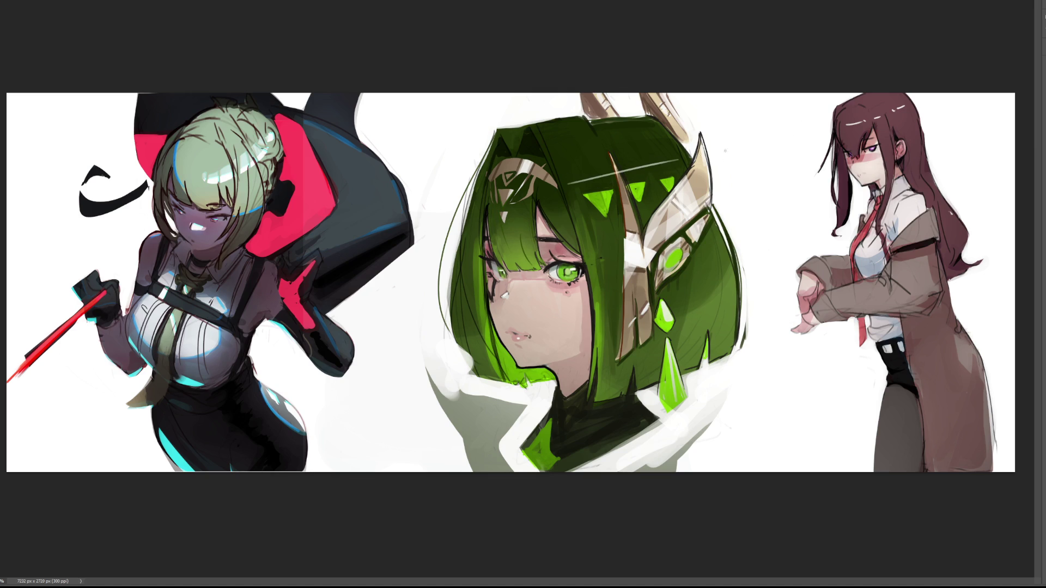
{"action": "key", "text": "ctrl+z"}
{"action": "left_click_drag", "start_coordinate": [520, 217], "coordinate": [671, 170]}
{"action": "key", "text": "ctrl+z"}
{"action": "left_click_drag", "start_coordinate": [508, 204], "coordinate": [691, 151]}
{"action": "key", "text": "ctrl+z"}
{"action": "left_click_drag", "start_coordinate": [521, 211], "coordinate": [709, 163]}
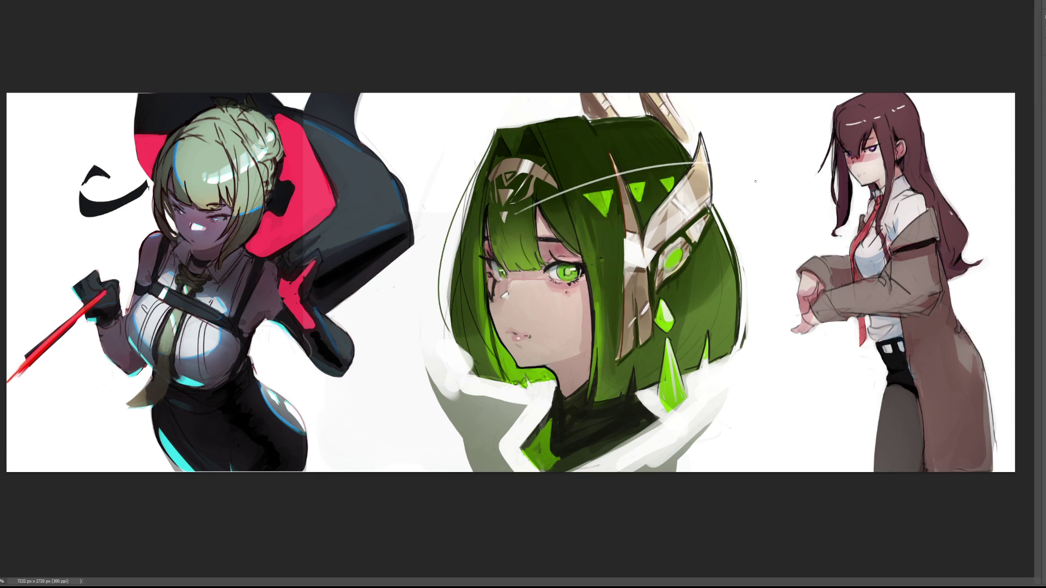
{"action": "key", "text": "ctrl+z"}
{"action": "left_click_drag", "start_coordinate": [512, 227], "coordinate": [690, 155]}
{"action": "key", "text": "ctrl+z"}
{"action": "mouse_move", "coordinate": [530, 205]}
{"action": "left_mouse_down"}
{"action": "mouse_move", "coordinate": [654, 162]}
{"action": "mouse_move", "coordinate": [689, 163]}
{"action": "mouse_move", "coordinate": [659, 162]}
{"action": "left_mouse_up"}
{"action": "key", "text": "ctrl+z"}
{"action": "key", "text": "ctrl+z"}
{"action": "key", "text": "ctrl+z"}
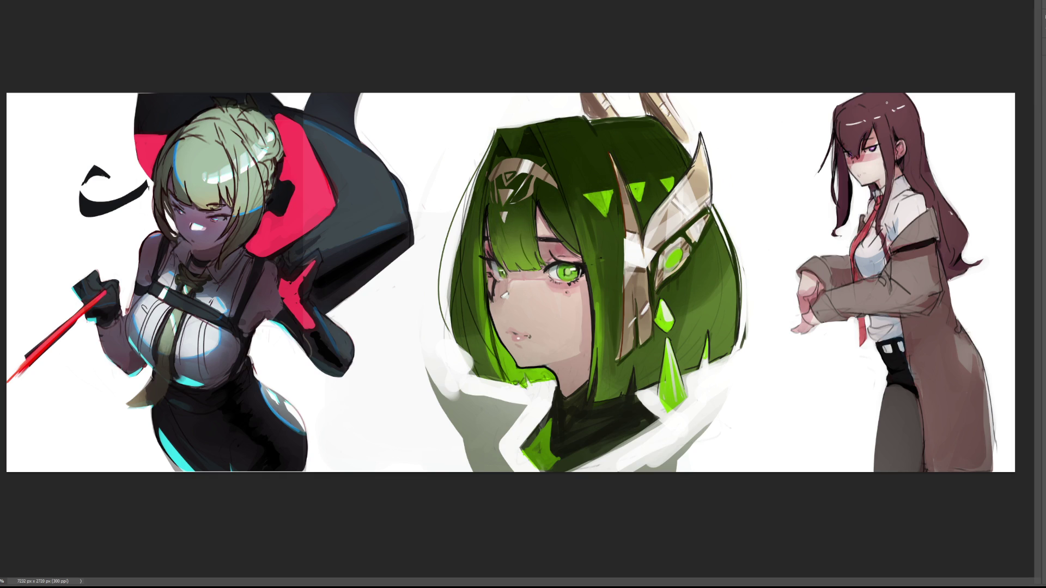
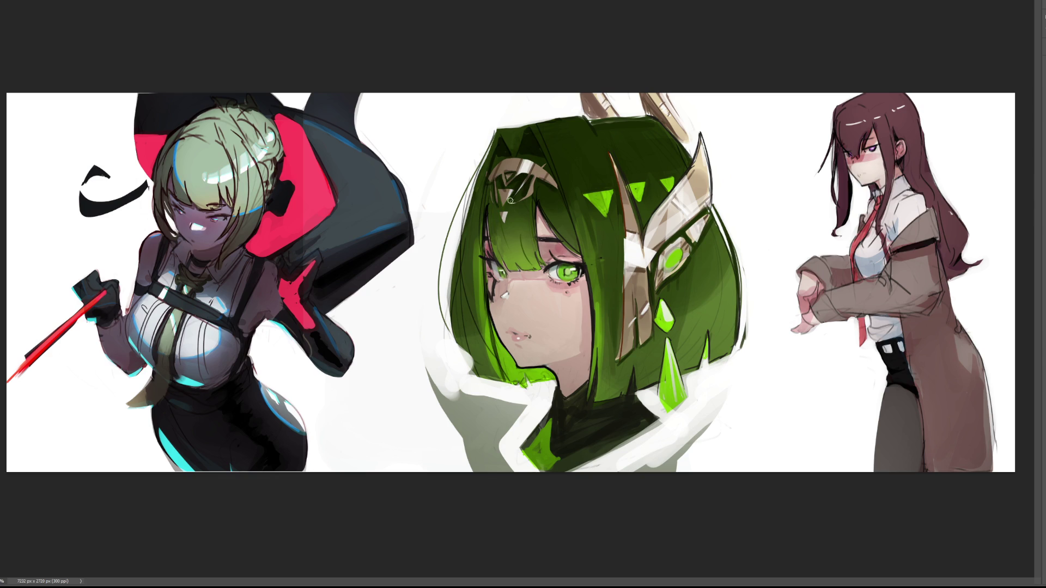
Paint a darker green stroke over the bangs, undo a stray hair-edge stroke, and start darkening the eyelid
{"action": "left_click_drag", "start_coordinate": [502, 210], "coordinate": [505, 226]}
{"action": "left_click_drag", "start_coordinate": [561, 194], "coordinate": [588, 267]}
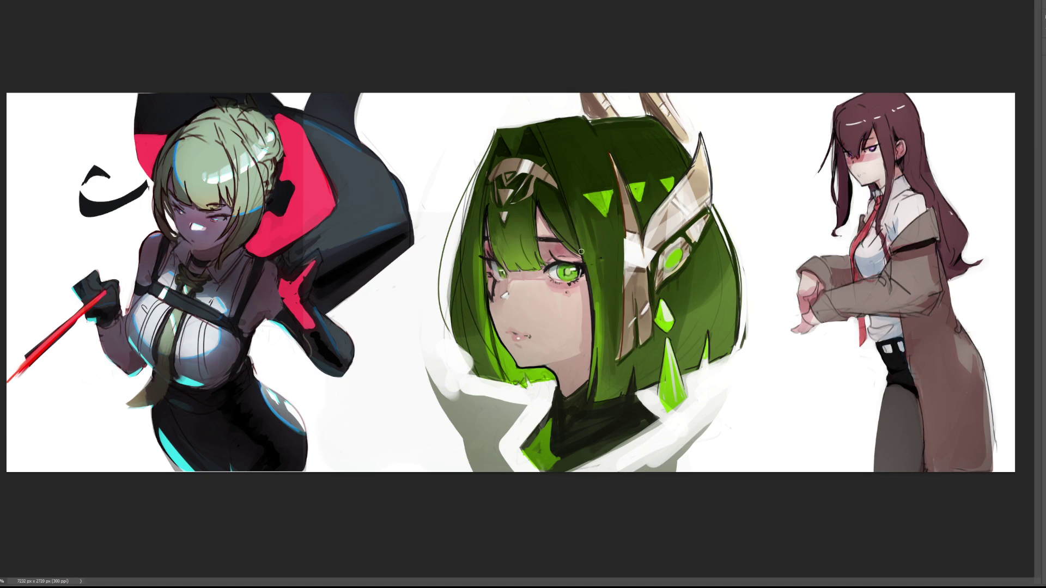
{"action": "key", "text": "ctrl+z"}
{"action": "left_click_drag", "start_coordinate": [559, 262], "coordinate": [570, 258]}
Extend the darker upper-eyelid line, then try a bright-green neckline patch and undo it
{"action": "left_click_drag", "start_coordinate": [552, 256], "coordinate": [569, 254]}
{"action": "mouse_move", "coordinate": [511, 390]}
{"action": "left_mouse_down"}
{"action": "mouse_move", "coordinate": [522, 403]}
{"action": "mouse_move", "coordinate": [507, 391]}
{"action": "mouse_move", "coordinate": [522, 378]}
{"action": "left_mouse_up"}
{"action": "key", "text": "ctrl+z"}
Save the painting with Ctrl+S
{"action": "key", "text": "ctrl+s"}
Zoom out to view the whole wide painting, then zoom partway back in
{"action": "key", "text": "ctrl+minus"}
{"action": "key", "text": "ctrl+minus"}
{"action": "key", "text": "ctrl+minus"}
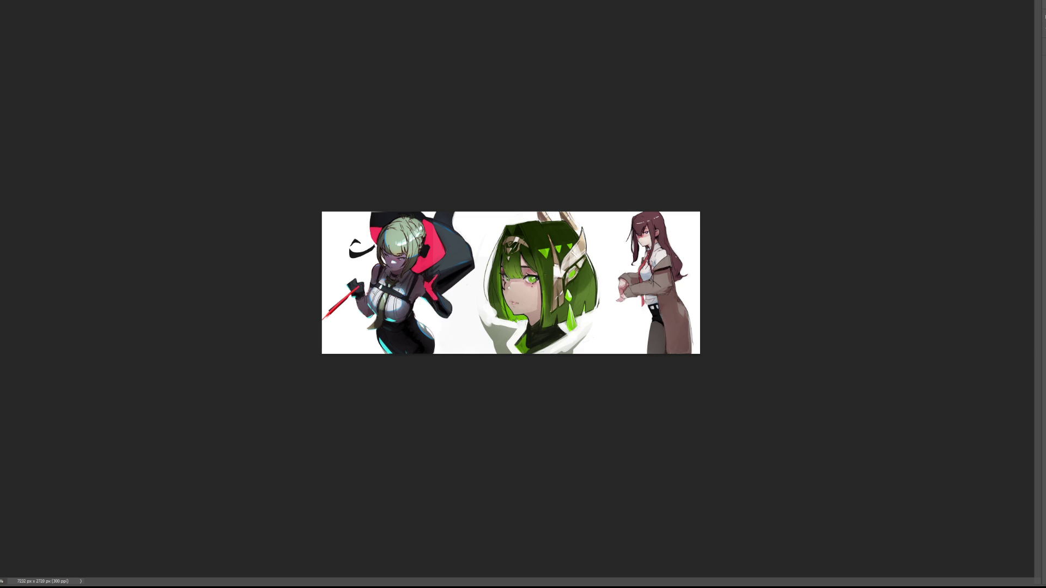
{"action": "key", "text": "ctrl+plus"}
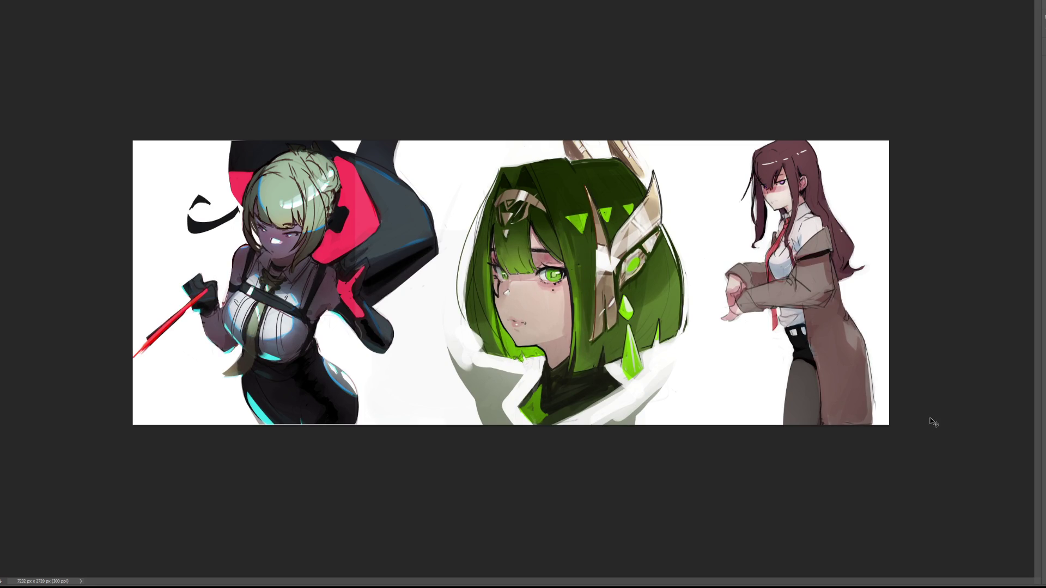
Bring up a bounding box around the whole painting and save the file again
{"action": "key", "text": "ctrl+t"}
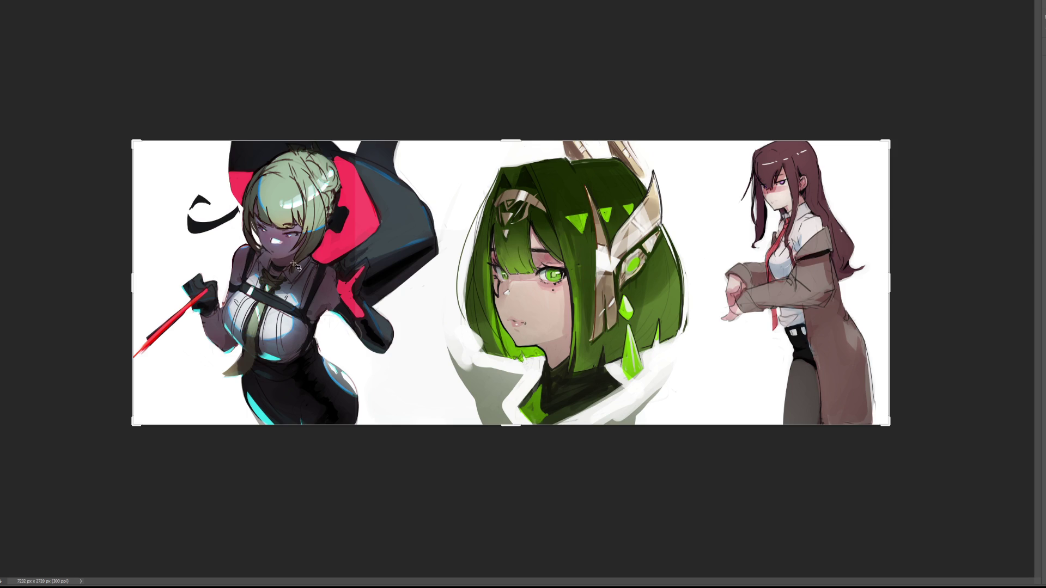
{"action": "key", "text": "ctrl+s"}
Cancel the crop so the canvas stays 7232 x 2720 px, then switch to the Move tool
{"action": "left_click", "coordinate": [719, 202]}
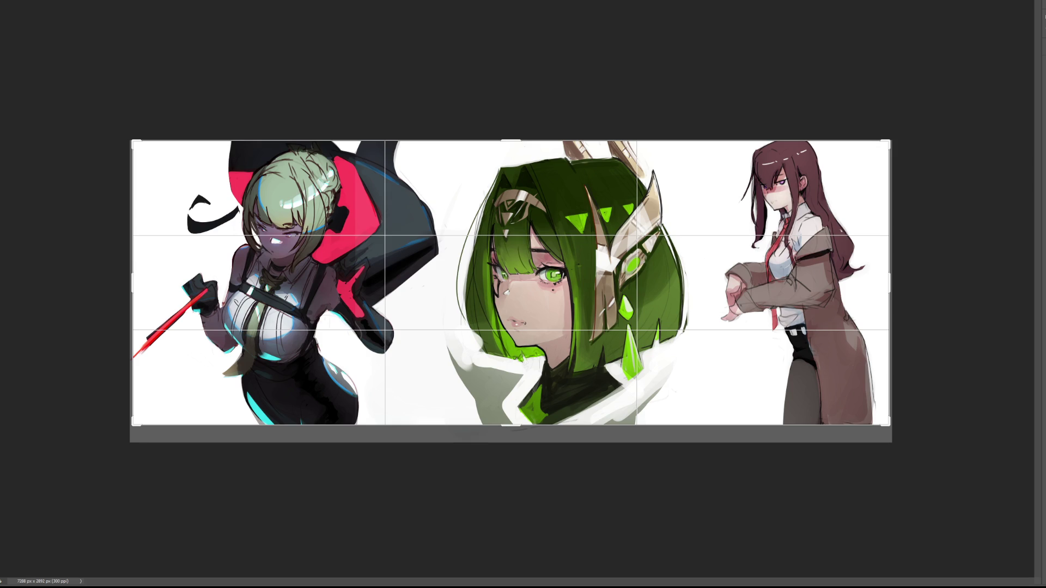
{"action": "key", "text": "Escape"}
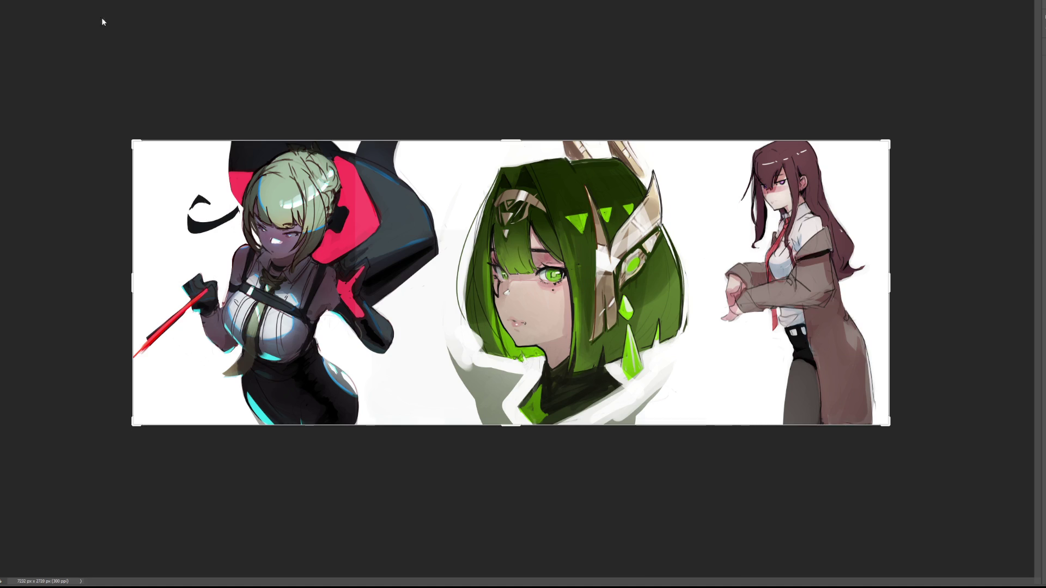
{"action": "key", "text": "v"}
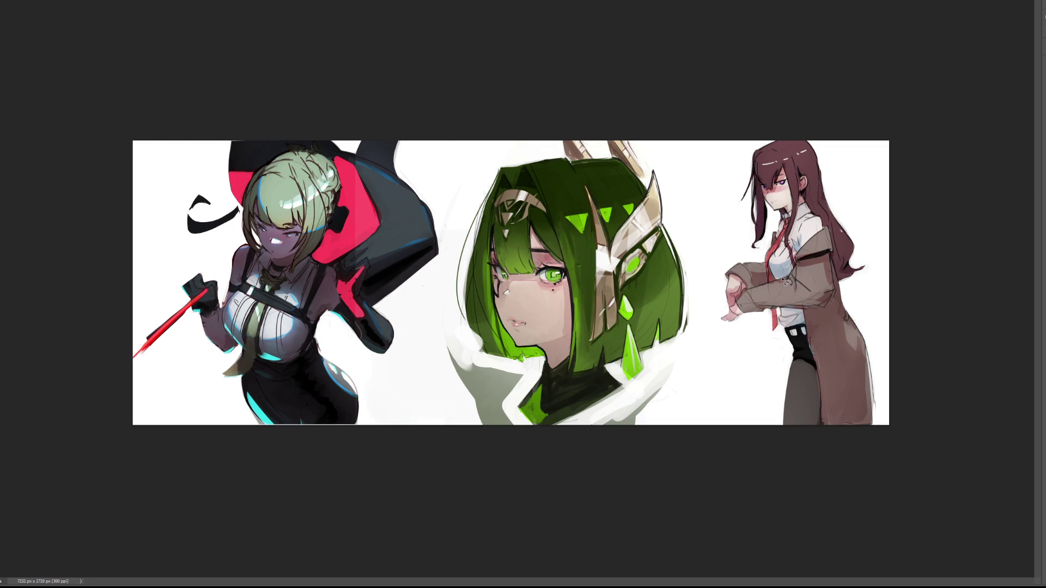
{"action": "key", "text": "ctrl+plus"}
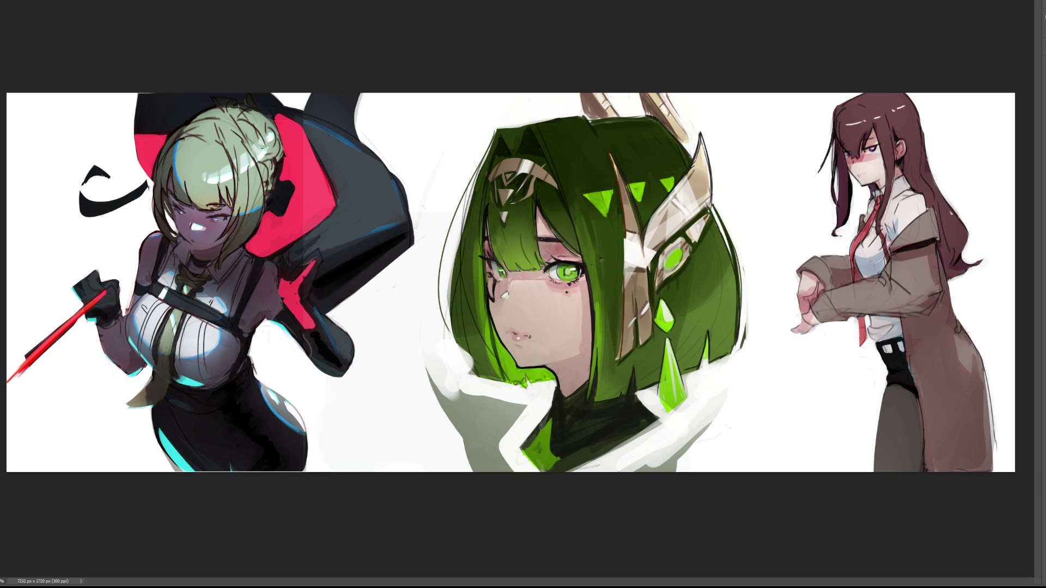
Brush the word 'ENDing' in black, running downward between the green-haired and brown-haired figures
{"action": "key", "text": "b"}
{"action": "mouse_move", "coordinate": [723, 122]}
{"action": "left_mouse_down"}
{"action": "mouse_move", "coordinate": [733, 153]}
{"action": "mouse_move", "coordinate": [750, 114]}
{"action": "mouse_move", "coordinate": [738, 134]}
{"action": "mouse_move", "coordinate": [757, 133]}
{"action": "left_mouse_up"}
{"action": "left_click_drag", "start_coordinate": [729, 147], "coordinate": [759, 149]}
{"action": "mouse_move", "coordinate": [740, 191]}
{"action": "left_mouse_down"}
{"action": "mouse_move", "coordinate": [746, 164]}
{"action": "mouse_move", "coordinate": [763, 196]}
{"action": "mouse_move", "coordinate": [752, 243]}
{"action": "mouse_move", "coordinate": [763, 331]}
{"action": "left_mouse_up"}
{"action": "left_click", "coordinate": [758, 268]}
{"action": "mouse_move", "coordinate": [763, 324]}
{"action": "left_mouse_down"}
{"action": "mouse_move", "coordinate": [783, 360]}
{"action": "mouse_move", "coordinate": [748, 400]}
{"action": "left_mouse_up"}
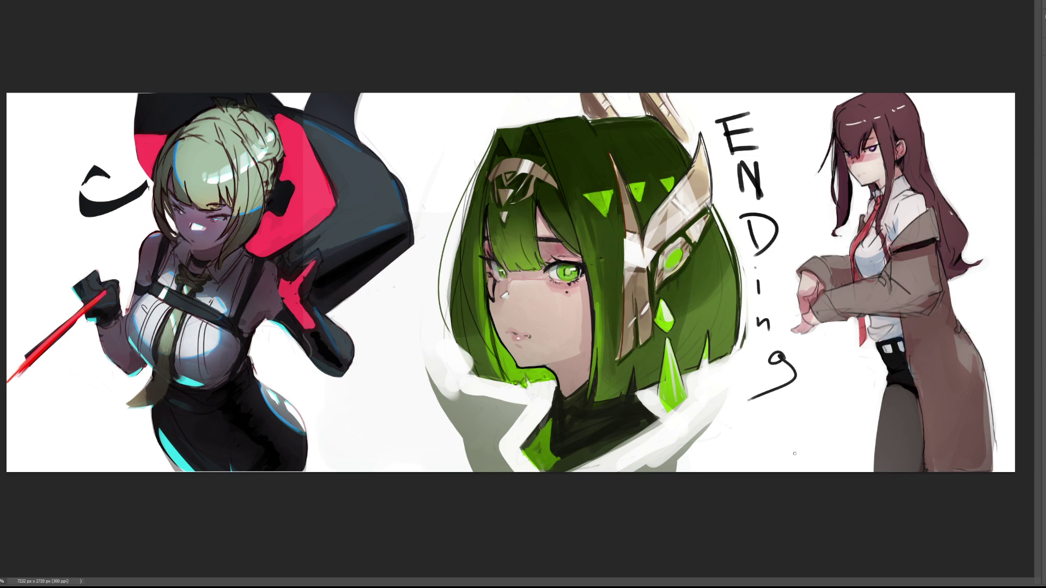